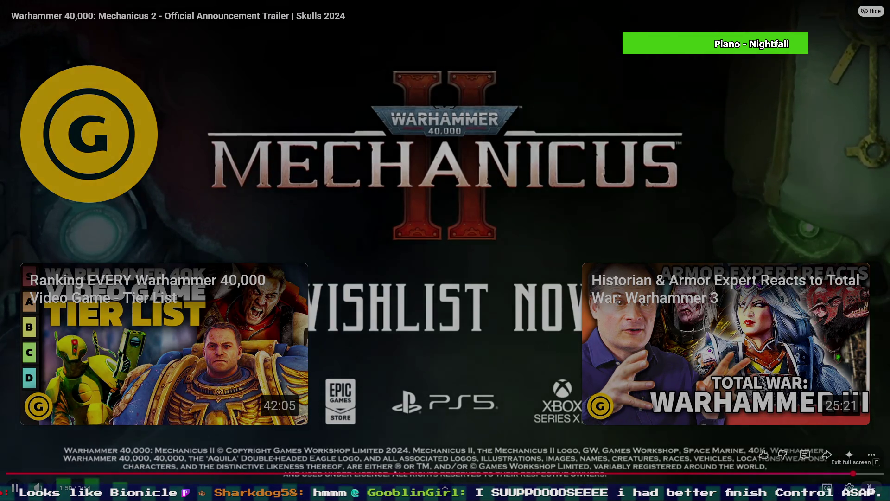
Leave full screen, pause the Mechanicus 2 trailer and start a new search
left_click(867, 487)
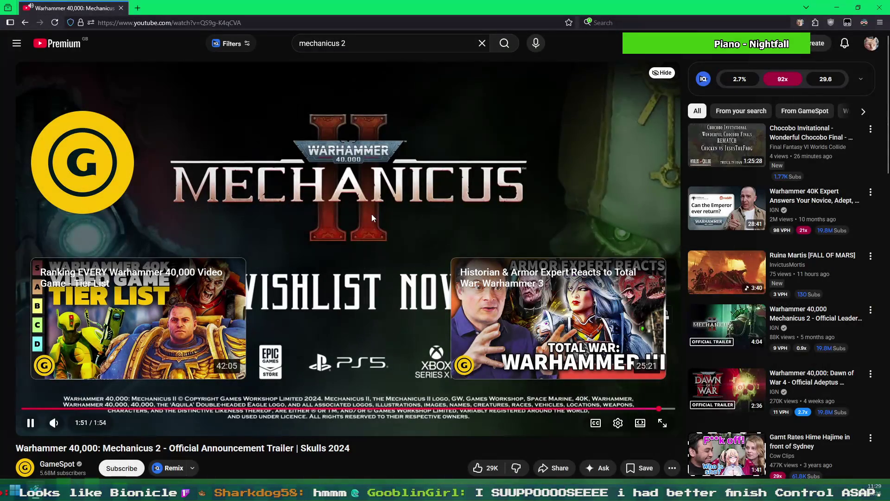
left_click(369, 221)
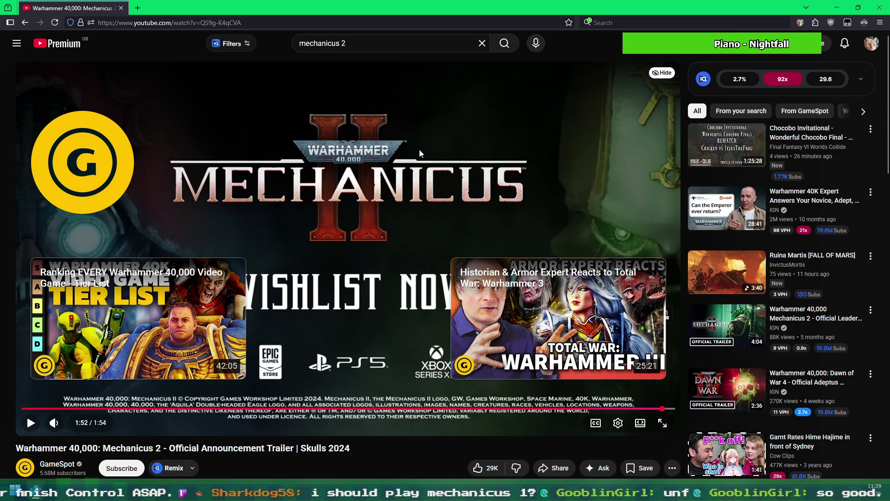
left_click(367, 45)
mouse_move(382, 190)
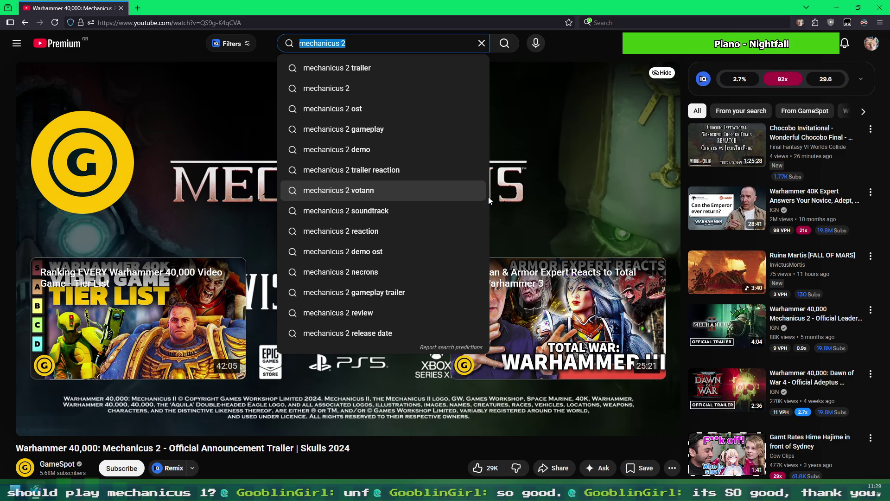
type("chaos gate deam")
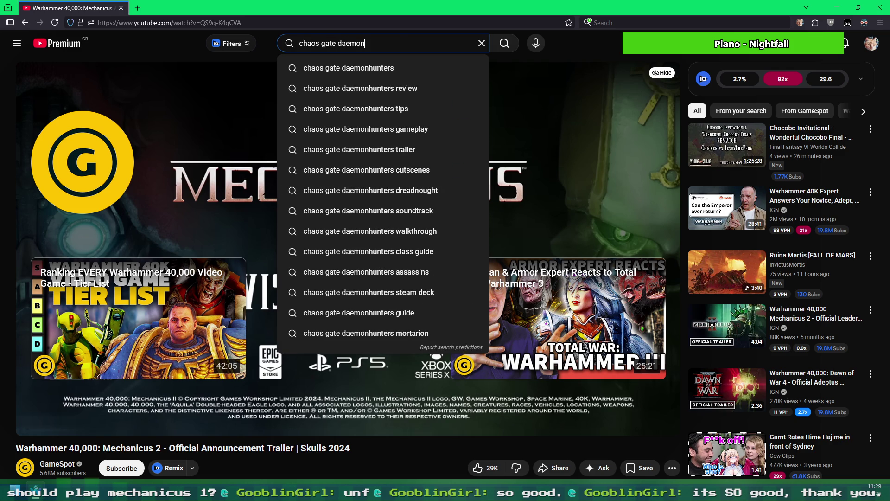
Search YouTube for 'chaos gate daemonhunters'
left_click(379, 68)
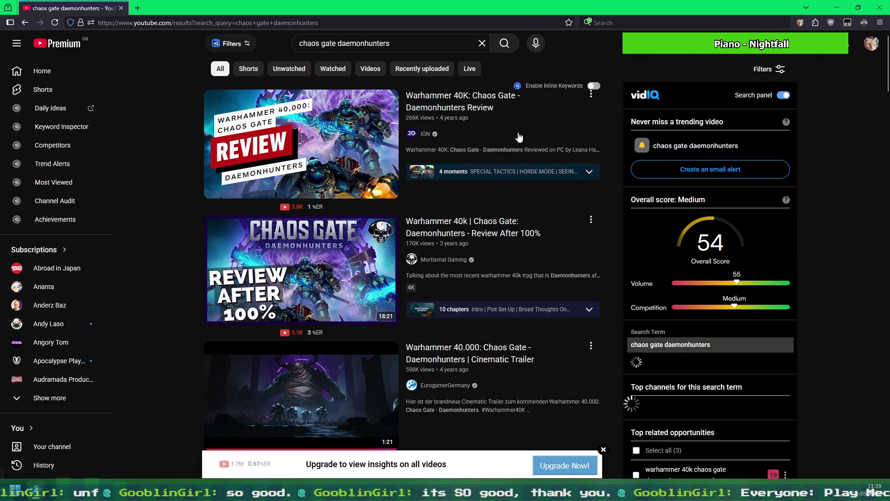
scroll(532, 183, "down", 3)
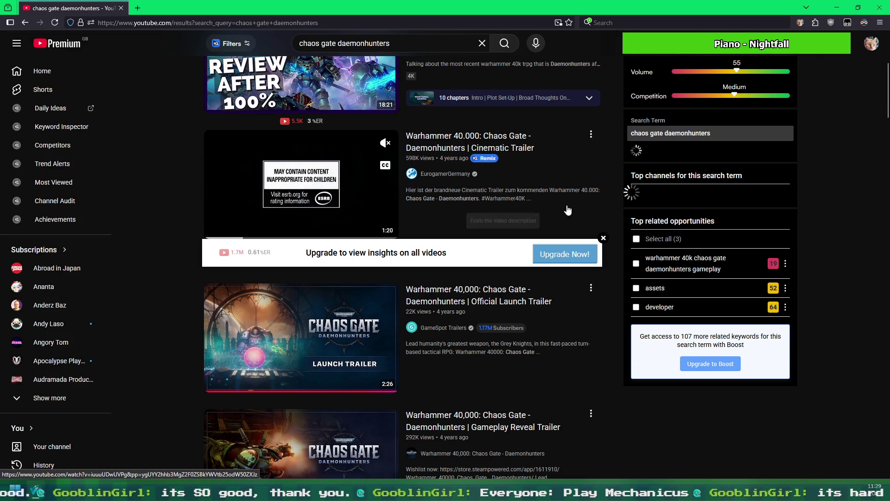
mouse_move(300, 393)
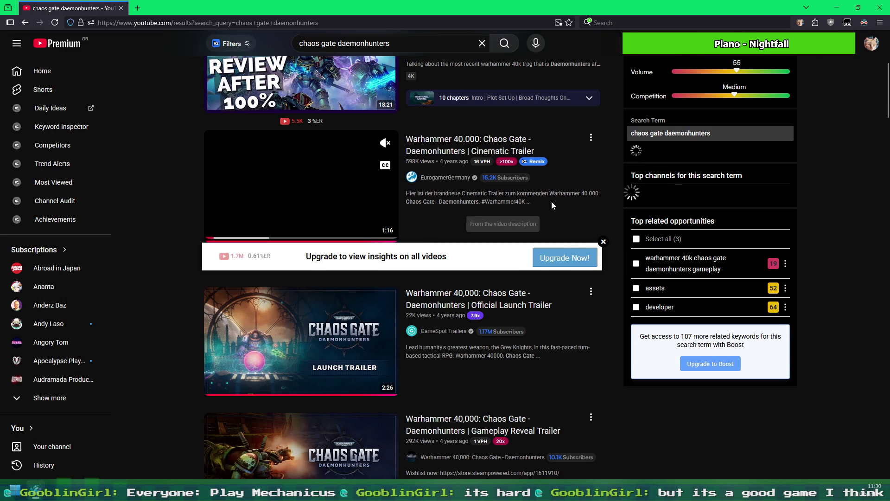
scroll(550, 202, "down", 2)
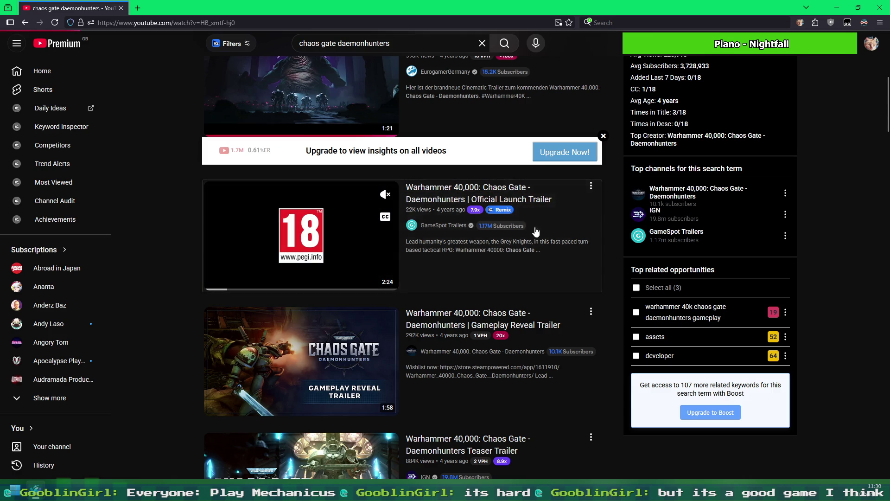
Sample the Chaos Gate Daemonhunters launch trailer, then switch to the Teaser Trailer result
left_click(524, 216)
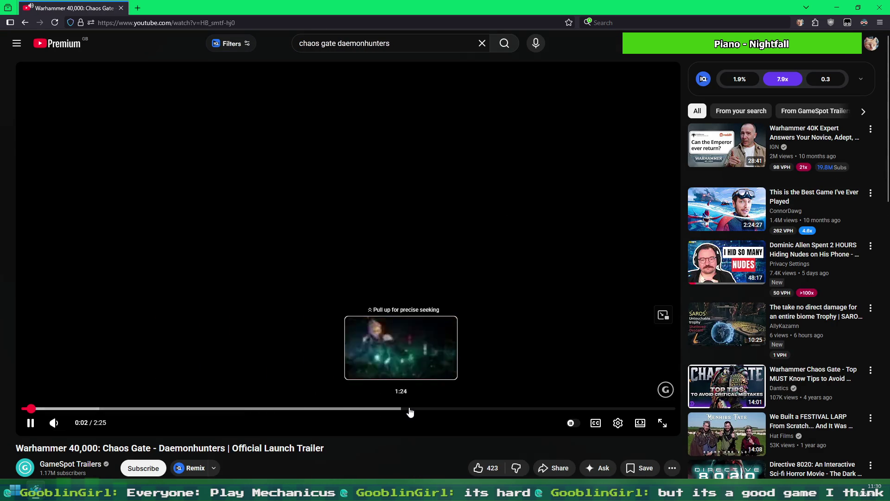
left_click(363, 167)
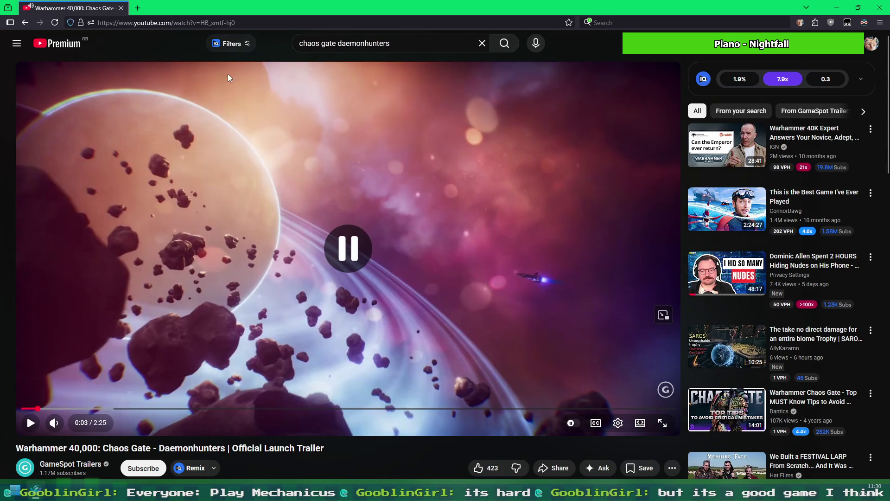
left_click(24, 22)
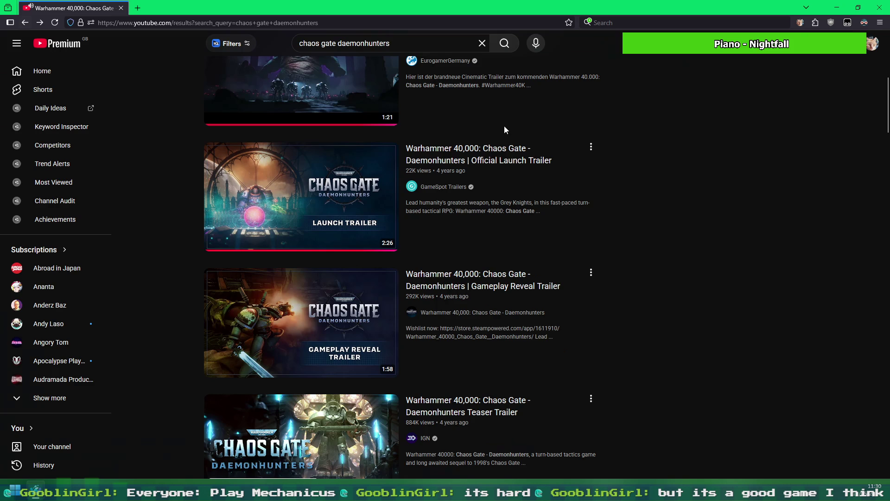
scroll(675, 330, "down", 2)
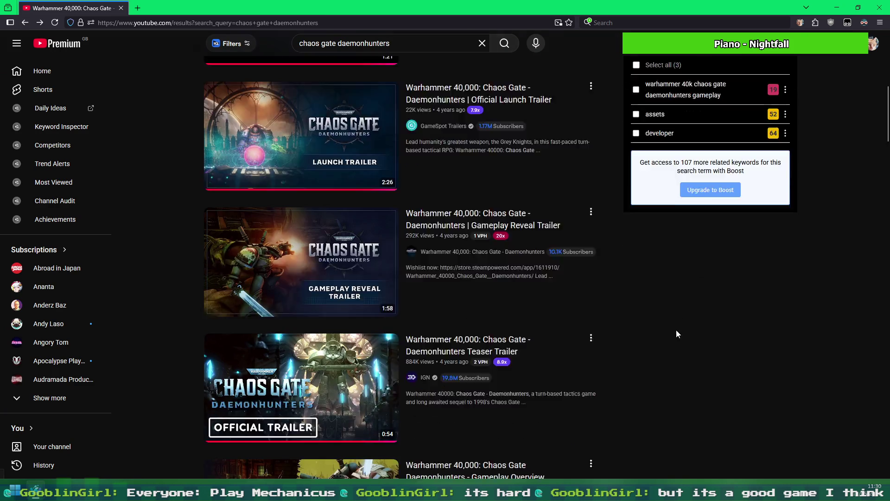
left_click(472, 257)
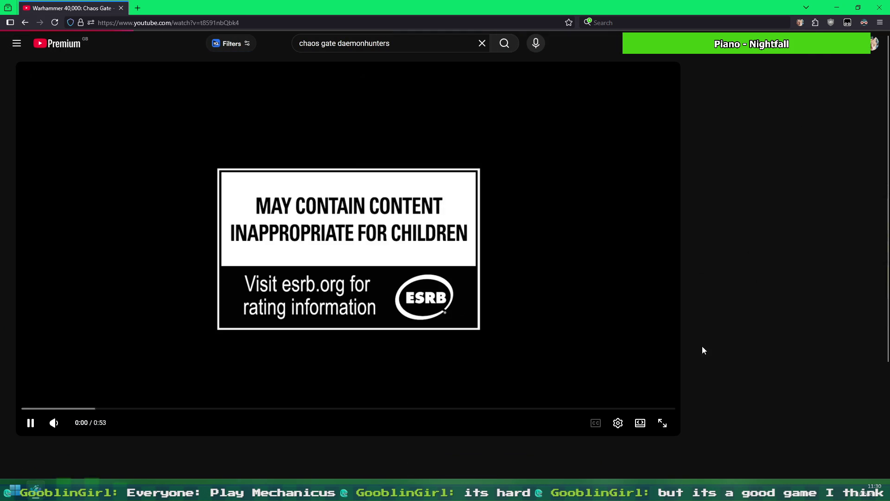
Play the Daemonhunters teaser trailer full screen
left_click(663, 423)
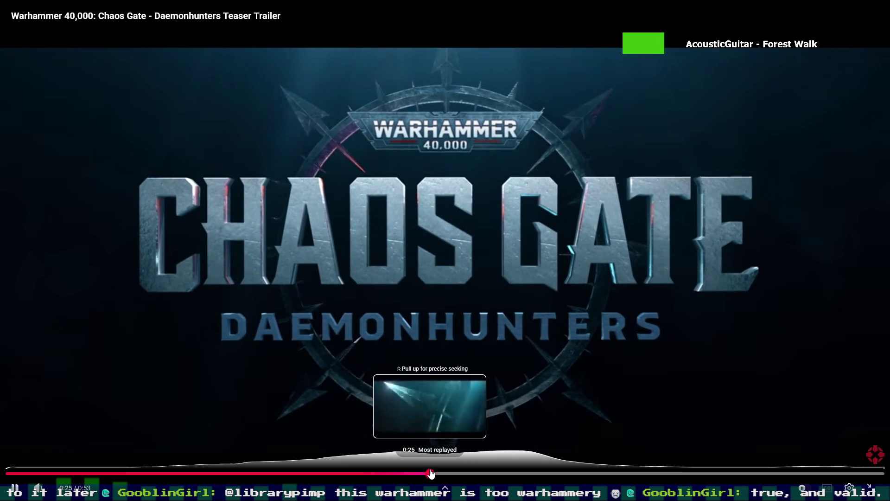
Skip ahead in the teaser, leave full screen, and close the Lego Batman sketch window
left_click(429, 473)
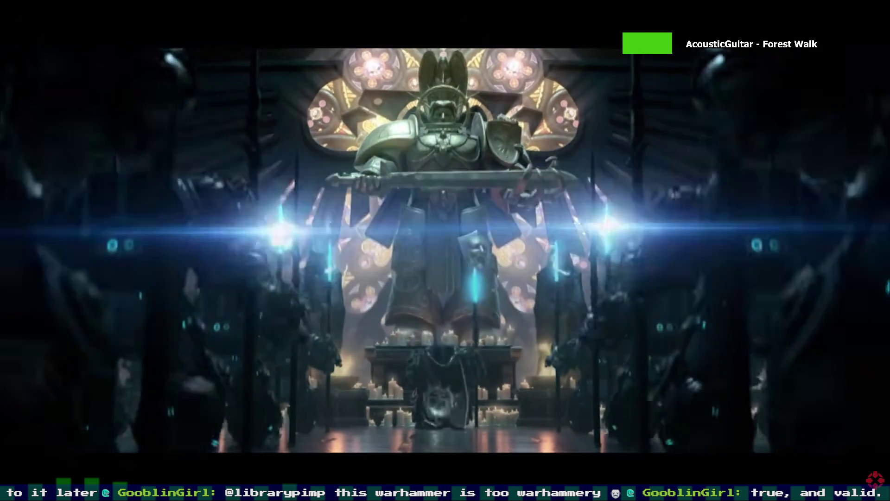
key("Escape")
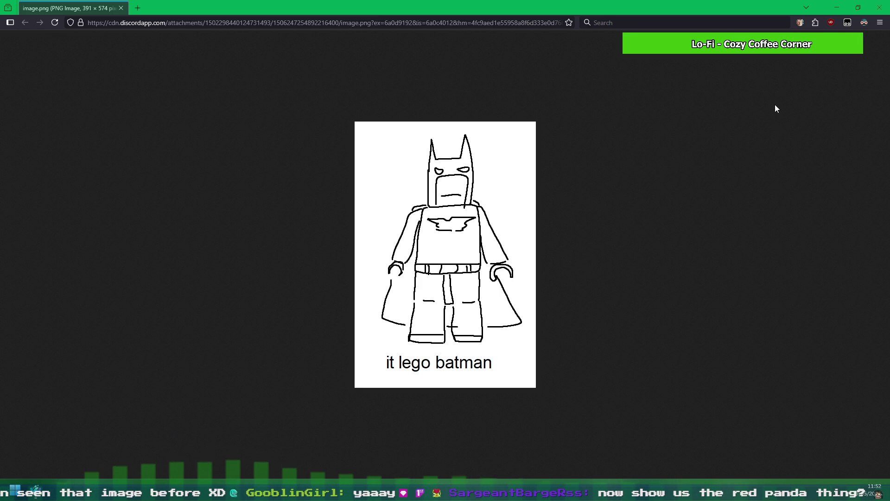
left_click(882, 7)
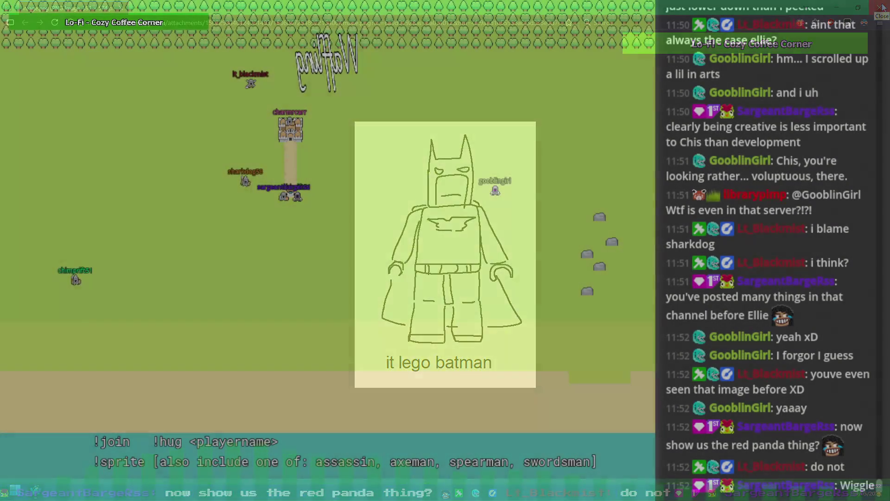
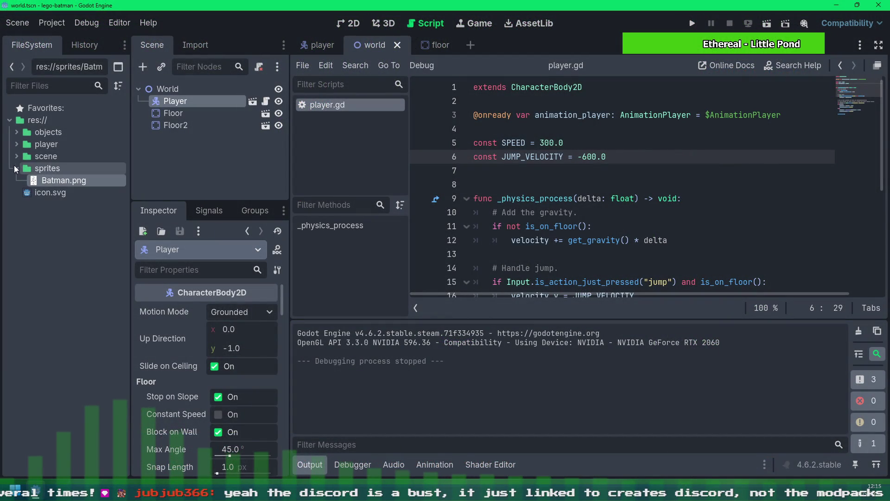
Collapse the sprites folder, run the game and test walking and jumping across the platforms
left_click(17, 168)
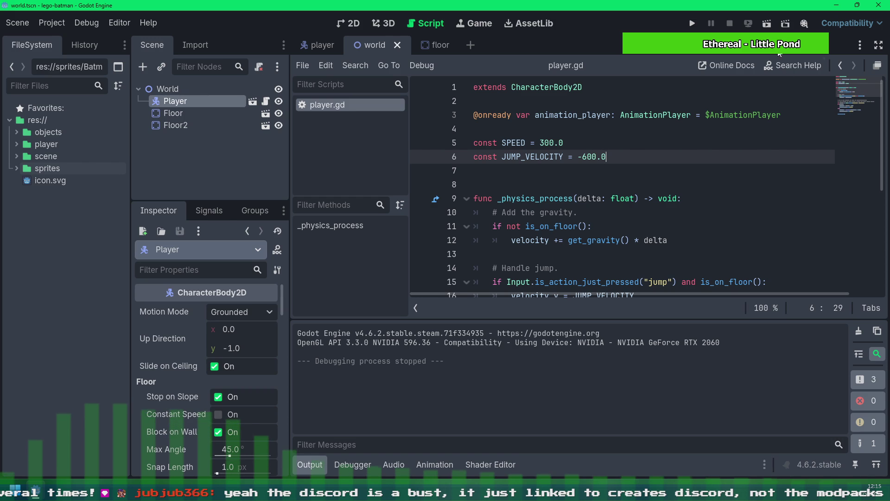
left_click(766, 25)
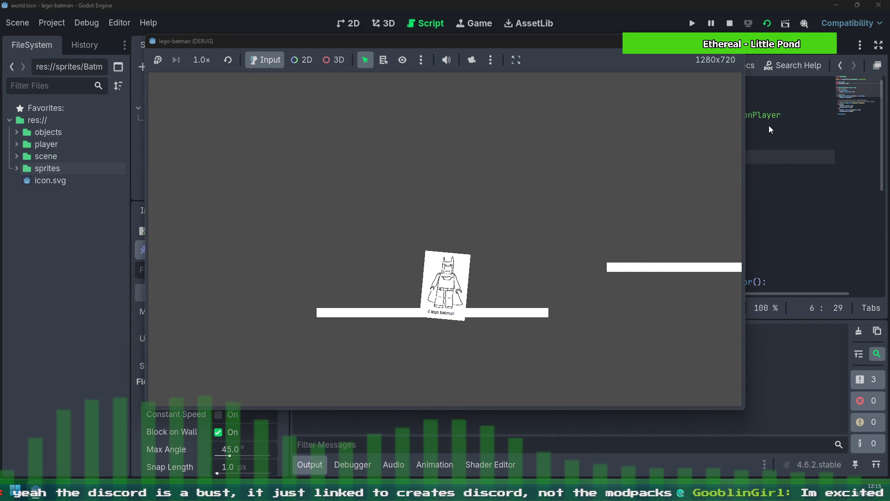
key("space")
key("Right")
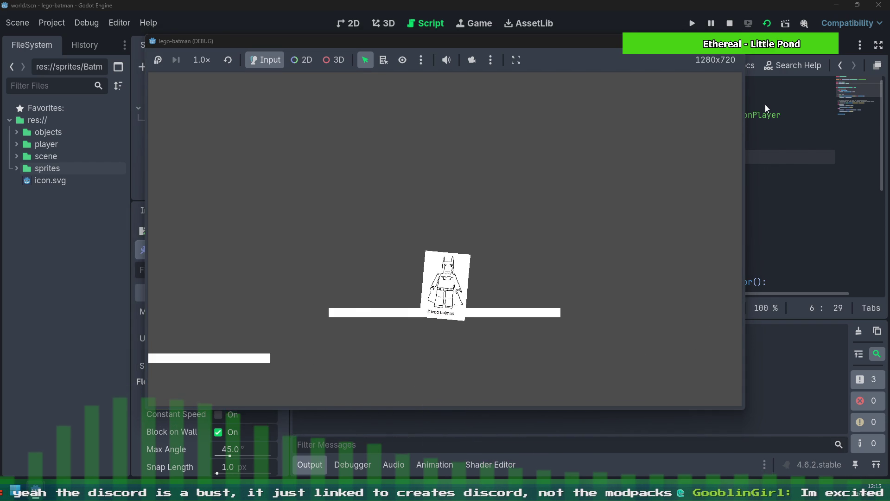
key("Left")
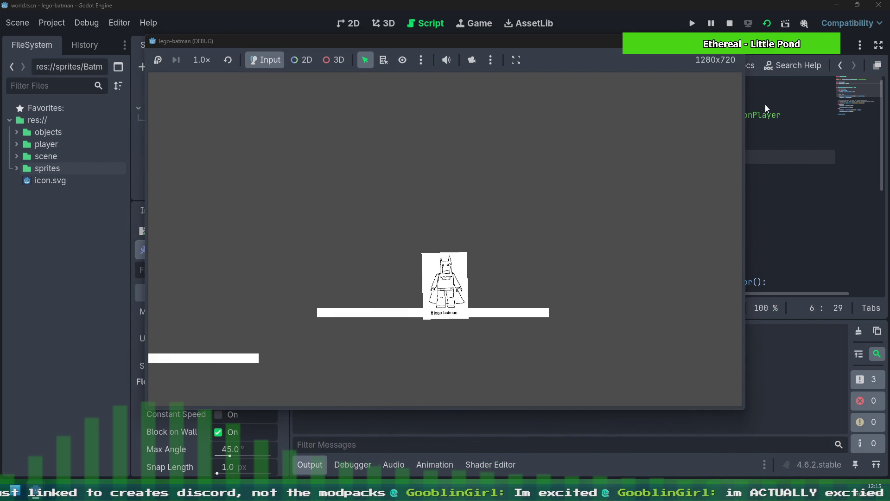
key("space")
key("Left")
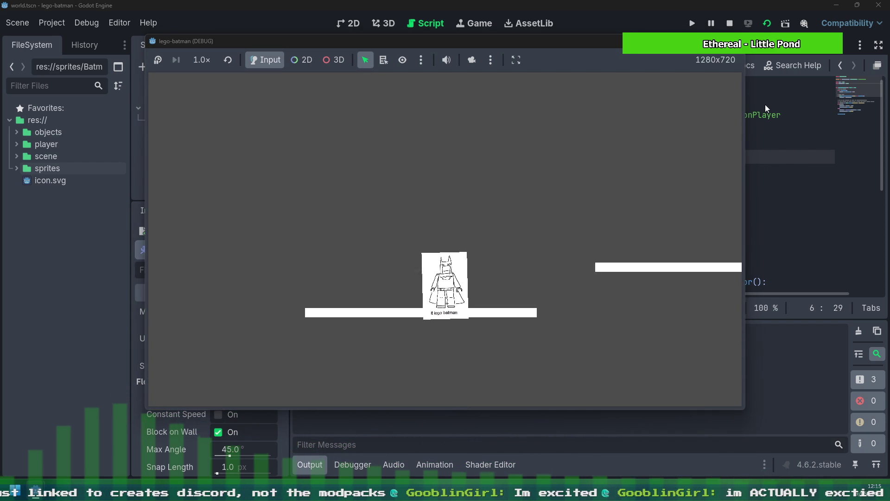
key("Right")
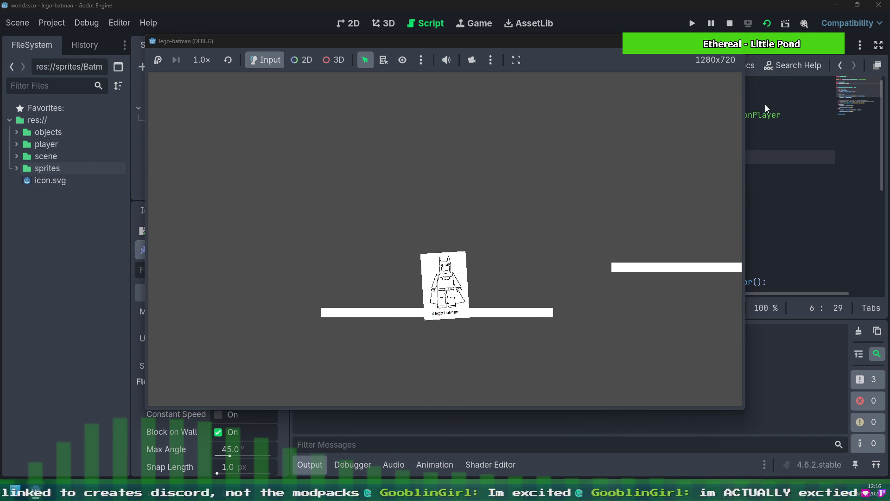
key("space")
key("Right")
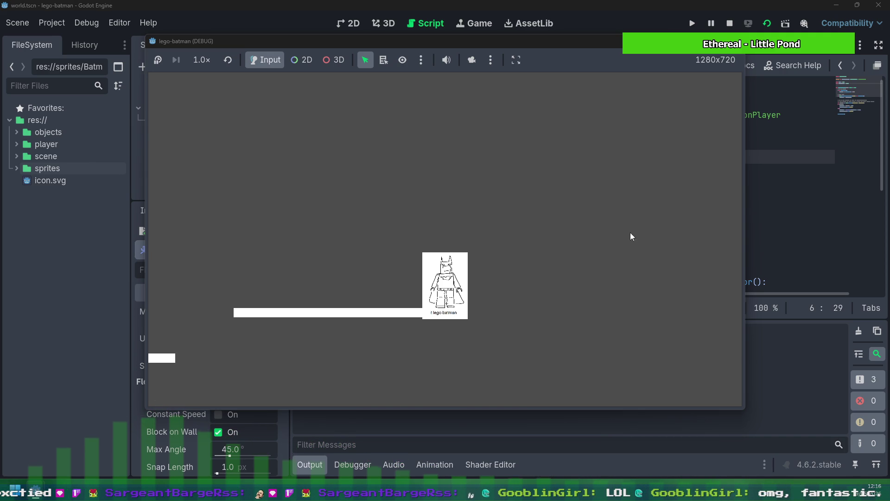
Keep play-testing left/right movement and jumps, then stop the running game with F8
key("Left")
key("space")
key("Left")
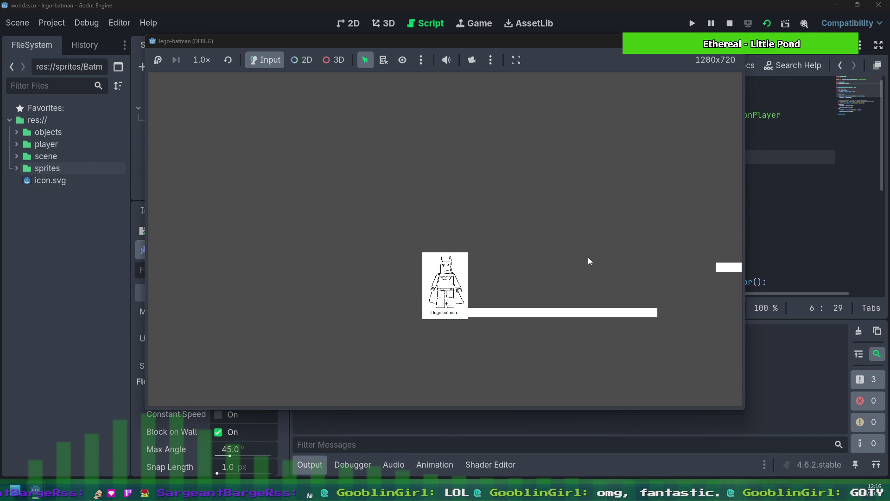
key("Left")
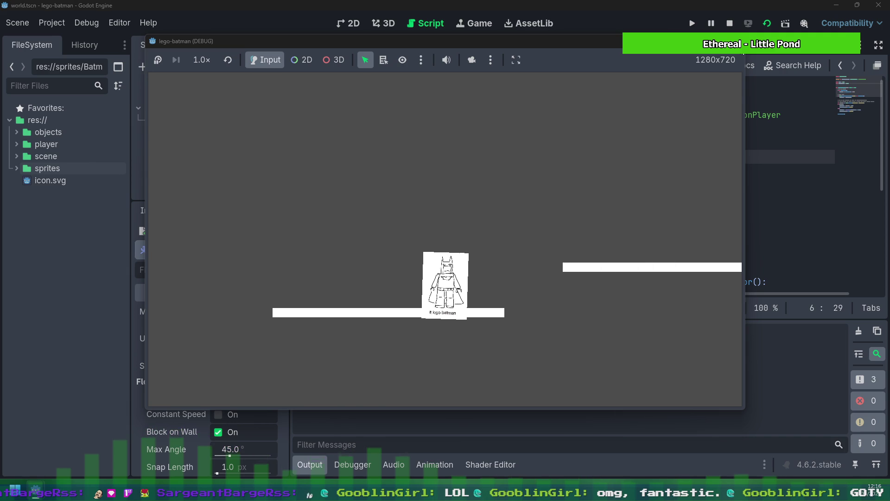
key("space")
key("Right")
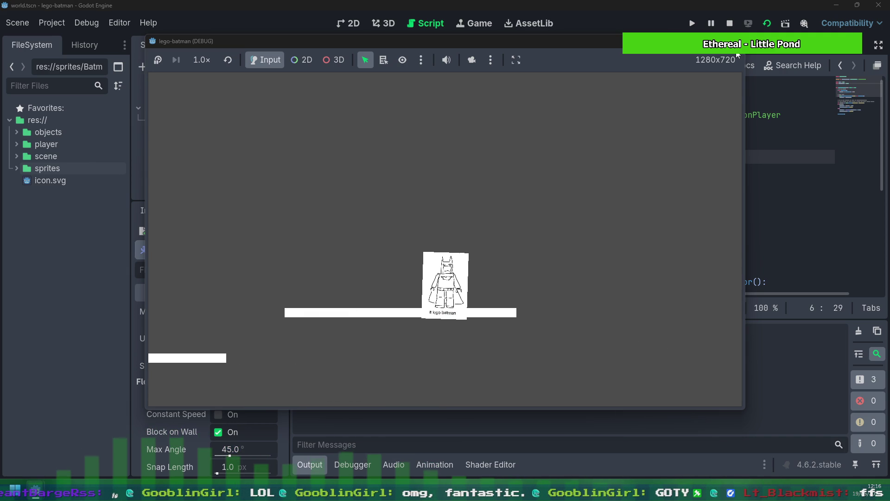
key("space")
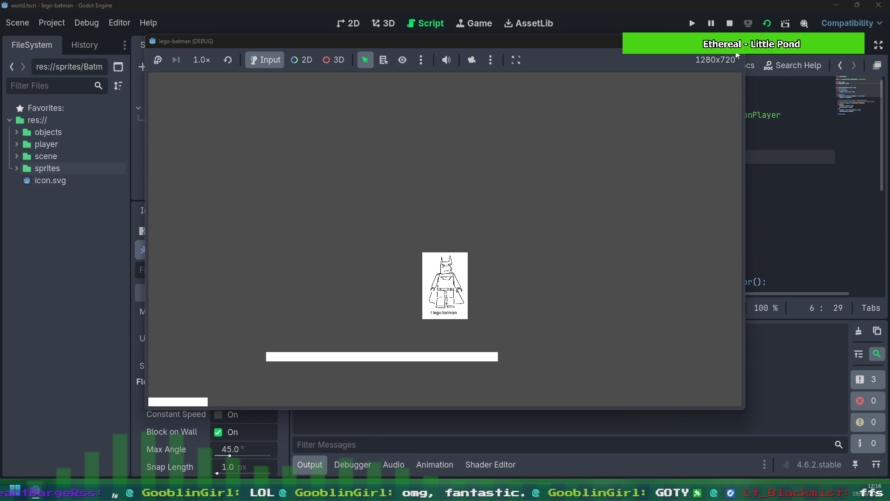
key("space")
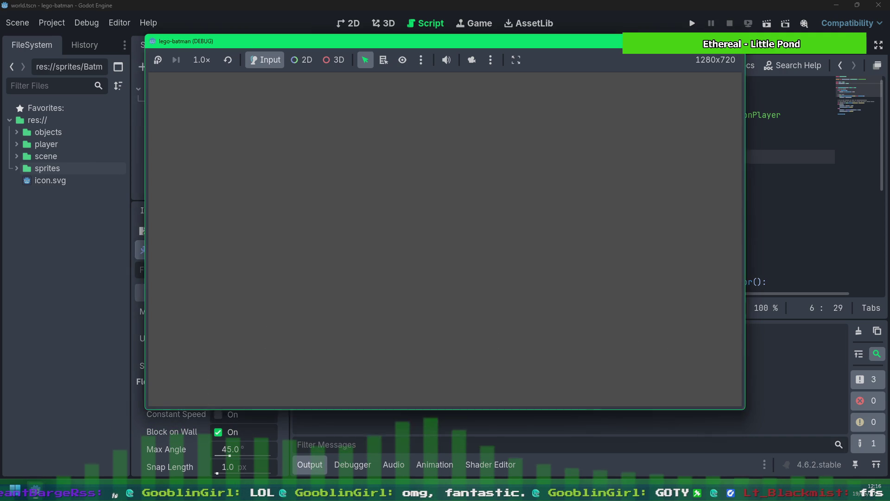
key("F8")
scroll(703, 195, "down", 2)
scroll(702, 195, "down", 2)
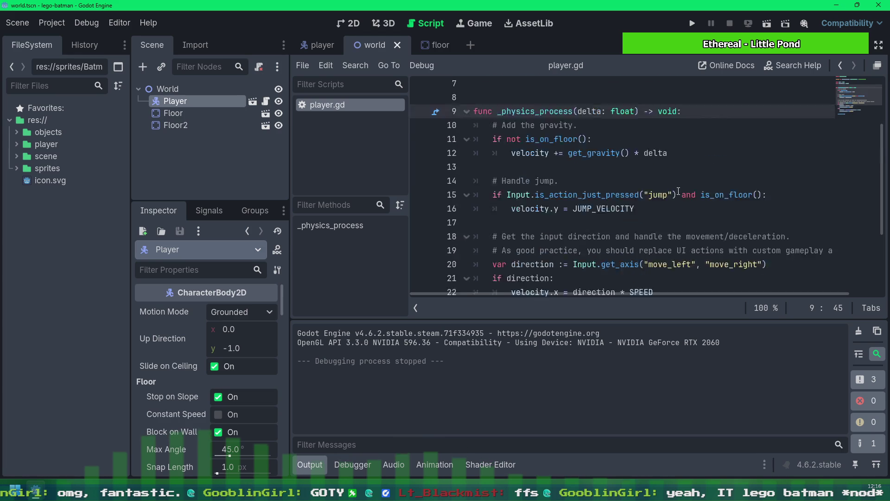
scroll(481, 210, "up", 2)
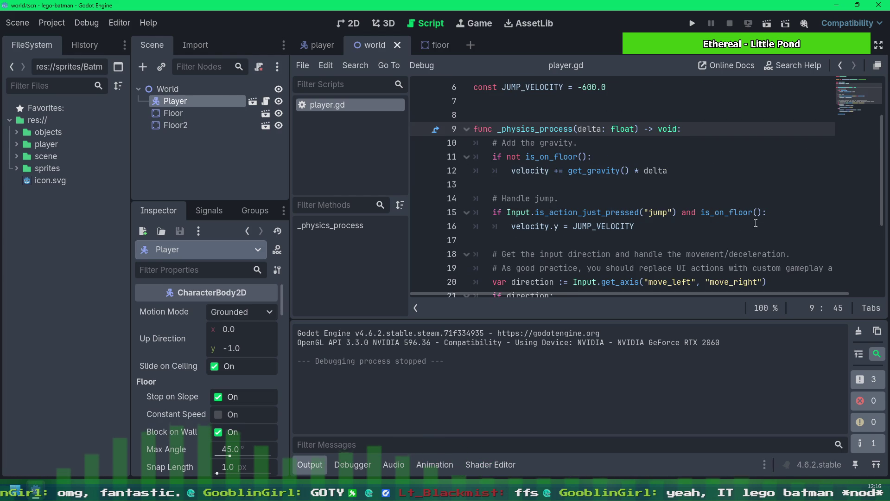
Rewrite is_on_floor() as a nested if under the jump check, indent the velocity line and add an else: branch
left_click(680, 212)
key("Return")
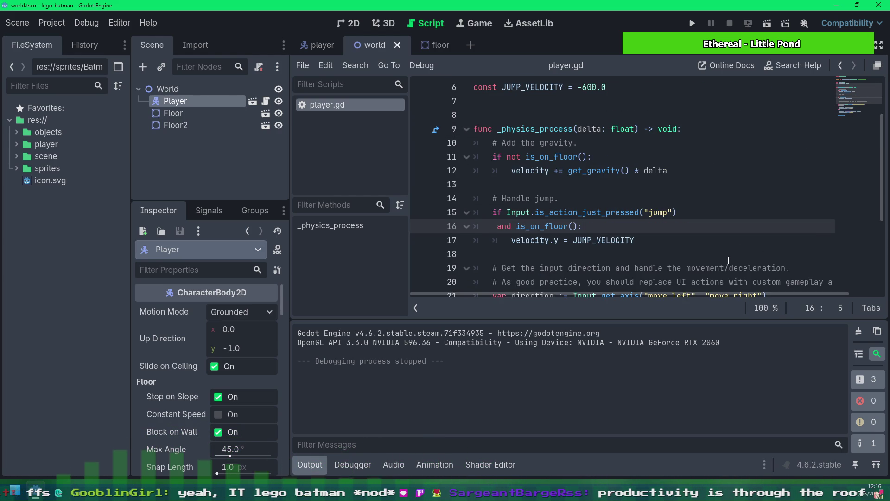
key("Tab")
key("Delete")
key("Delete")
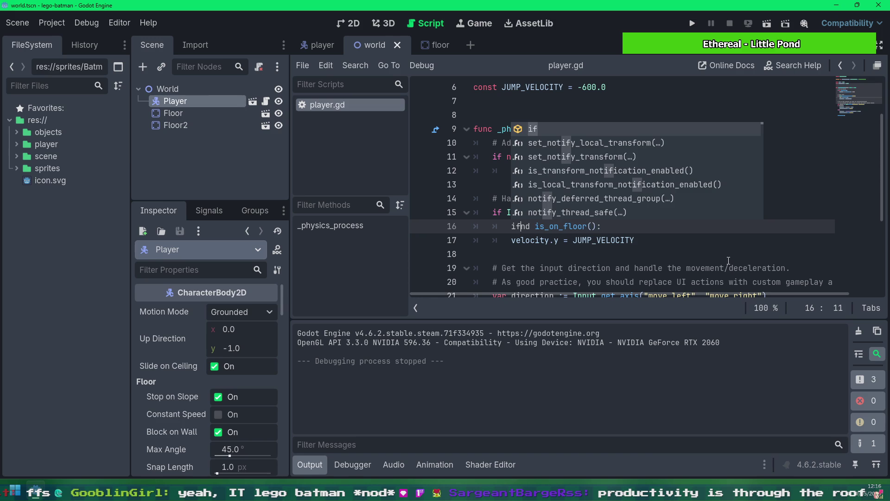
key("Escape")
key("Home")
key("Down")
key("Tab")
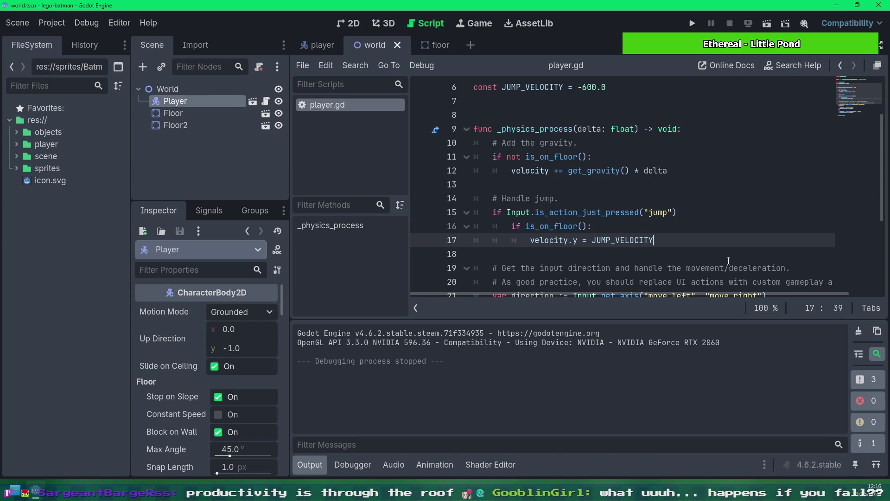
key("End")
key("Return")
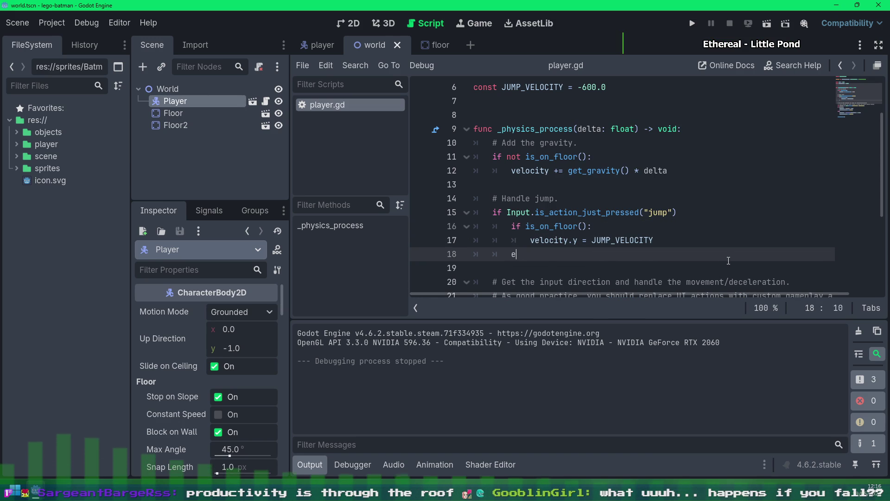
key("Return")
type("spin")
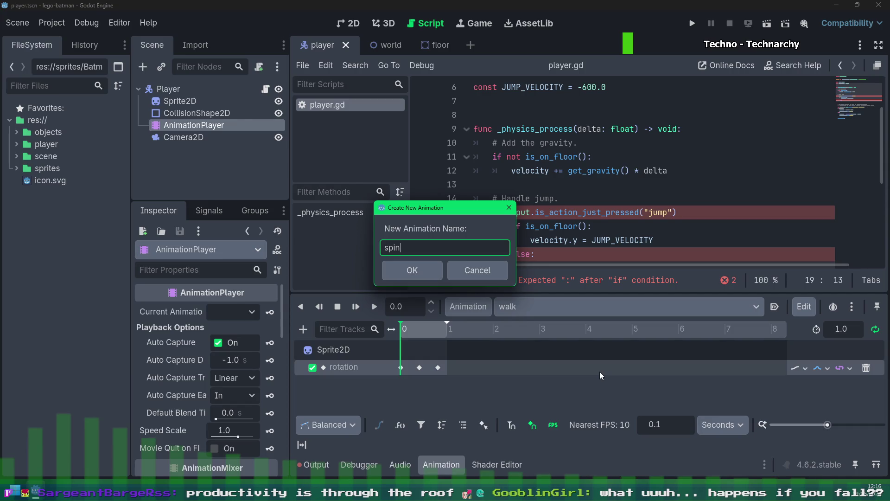
Create the 'spin' animation and add a Sprite2D rotation track with its first key at 0 s
left_click(412, 271)
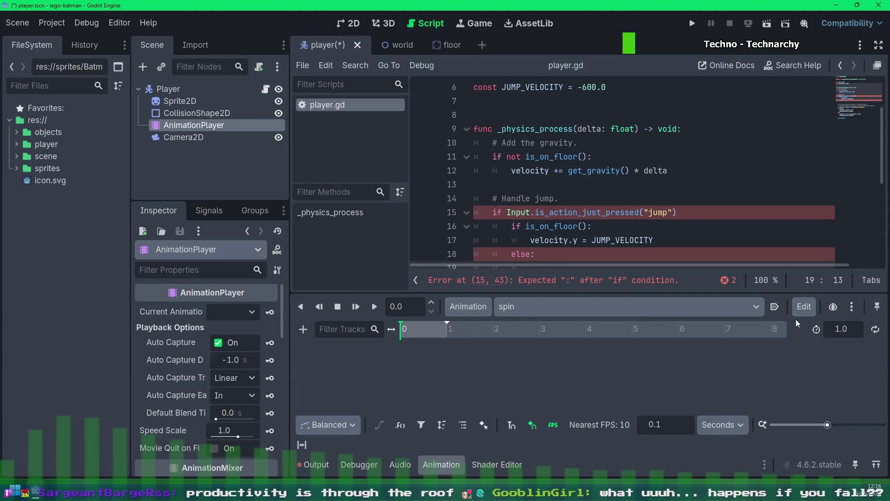
left_click(202, 102)
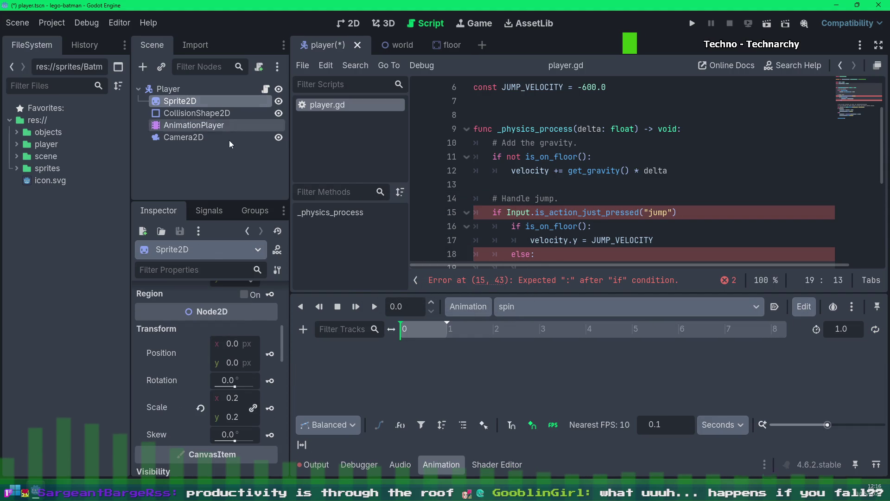
left_click(271, 381)
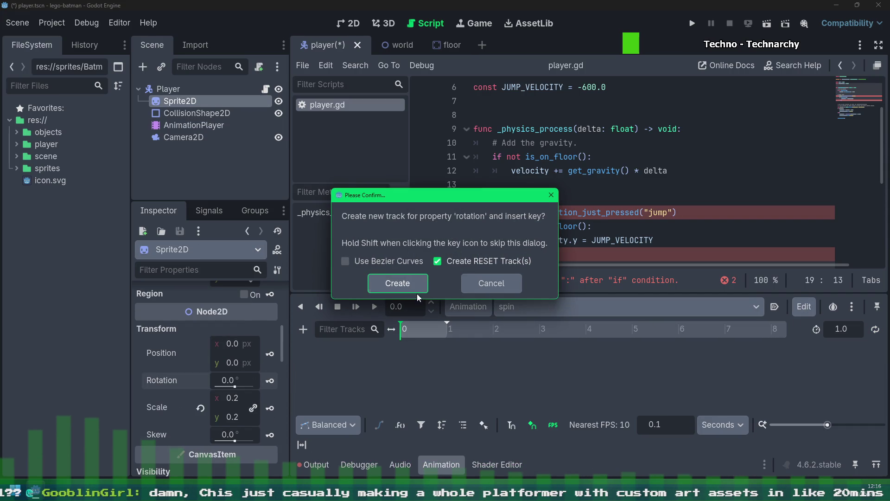
left_click(416, 281)
left_click(400, 366)
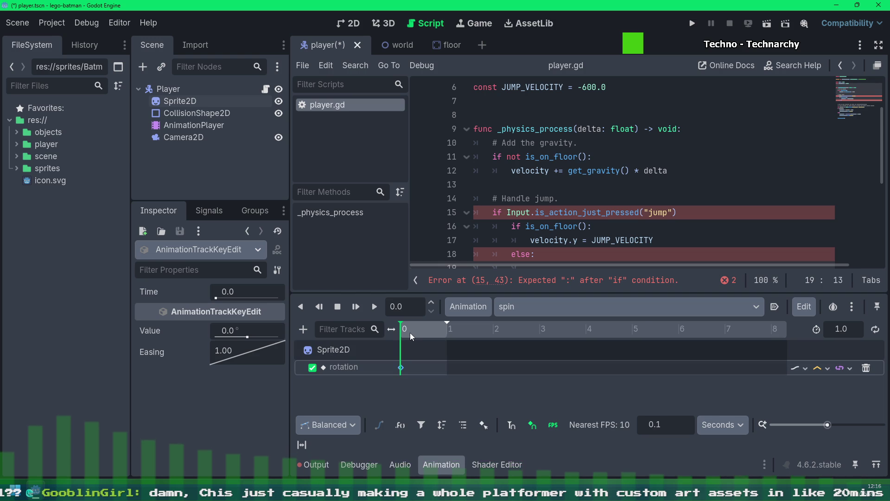
Add a rotation key at 0.5 s set to 180°
left_click_drag(409, 333, 433, 336)
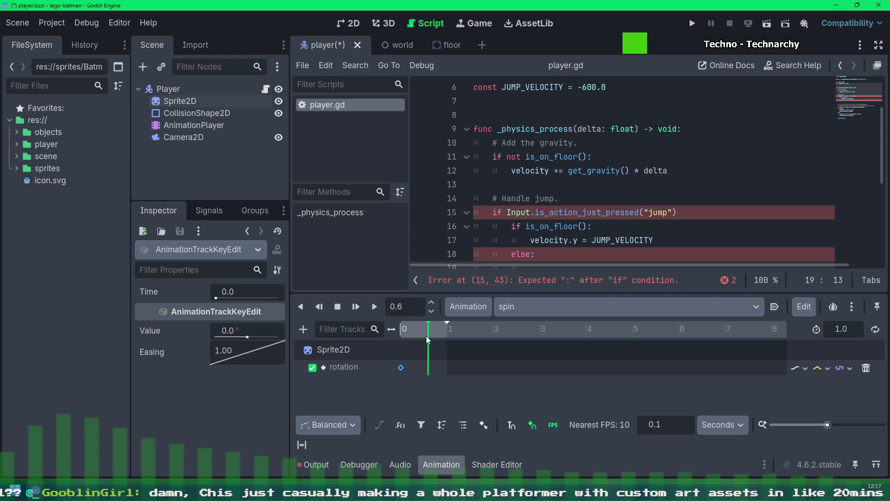
left_click_drag(436, 335, 424, 329)
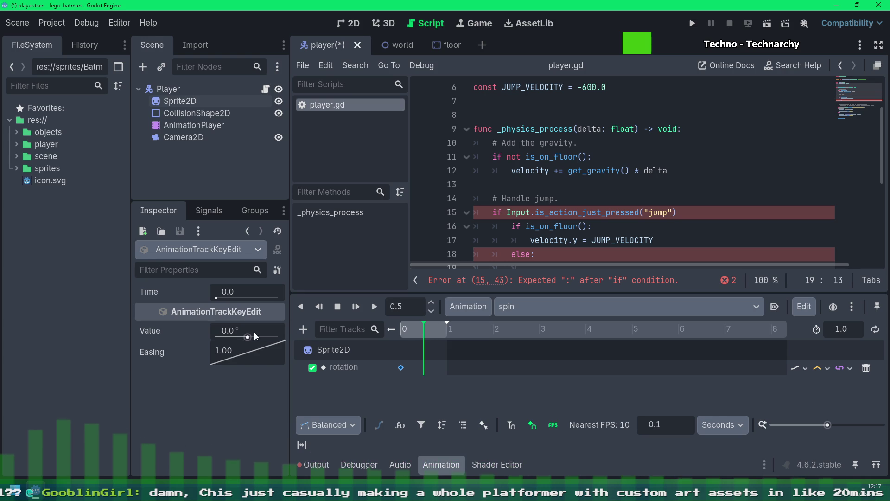
left_click(231, 330)
type("180")
key("Return")
right_click(426, 368)
left_click(401, 368)
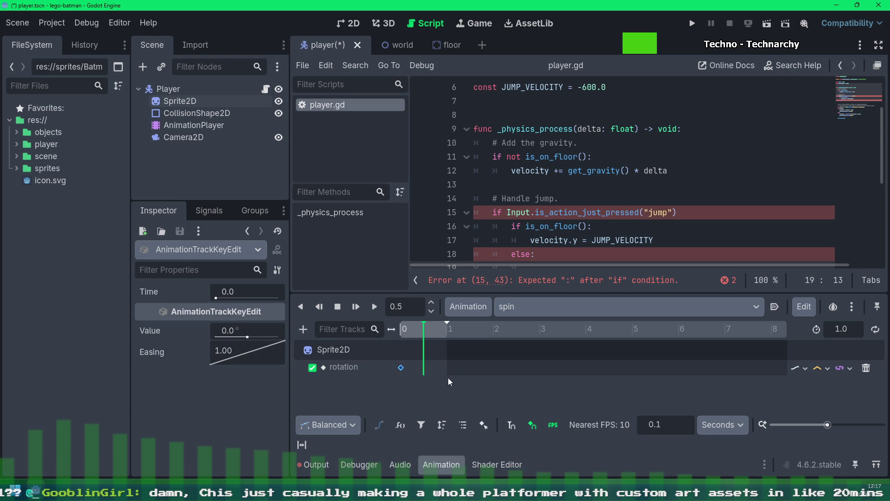
right_click(425, 367)
left_click(453, 381)
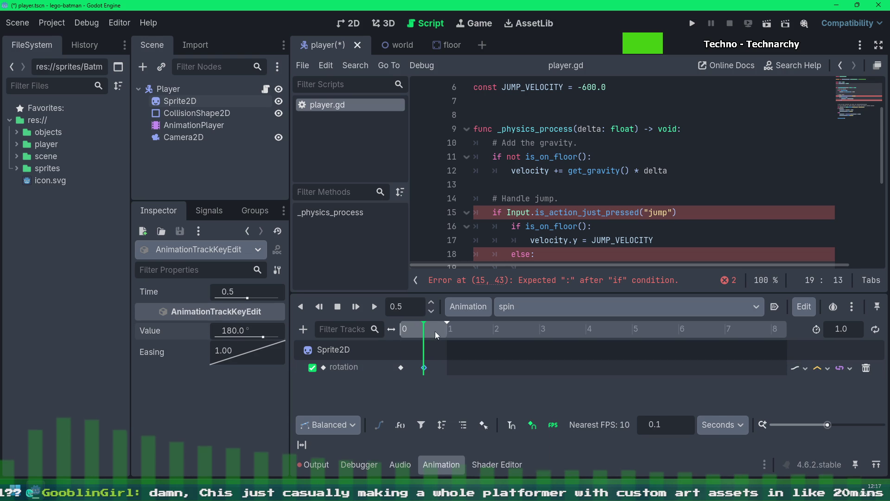
Enable looping, insert a rotation key at 1.0 s and save the player scene
left_click(873, 330)
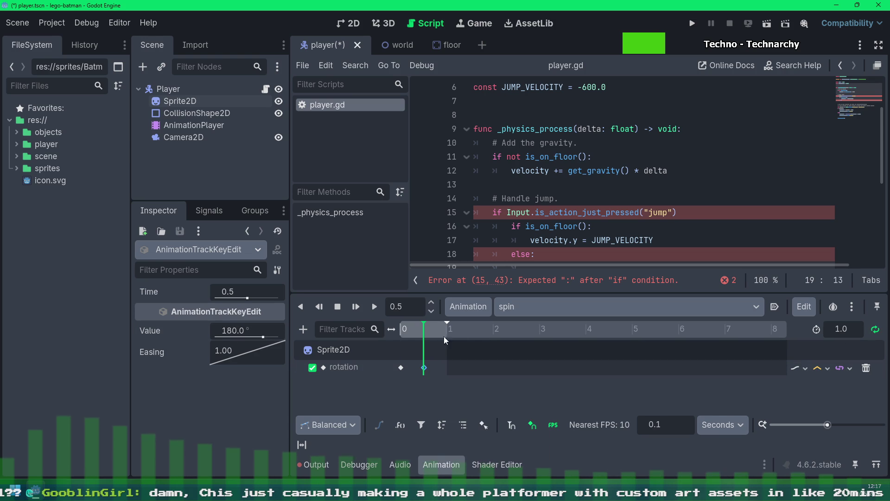
right_click(447, 369)
left_click(488, 380)
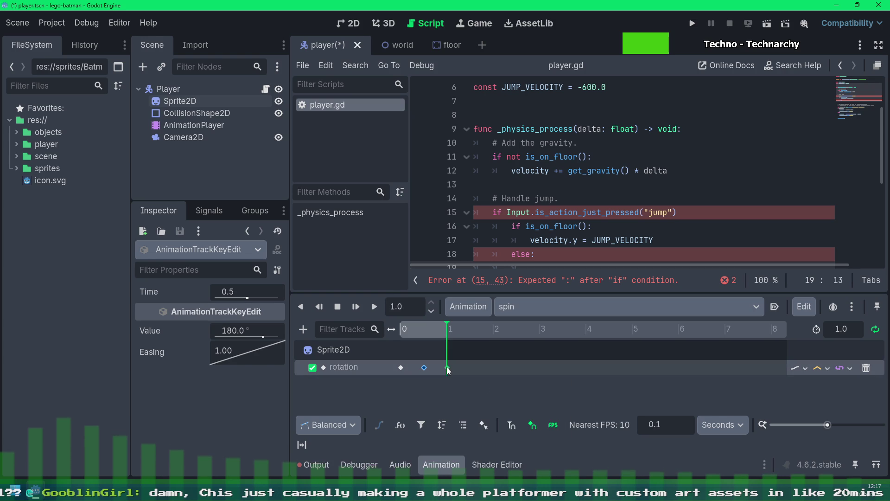
key("ctrl+s")
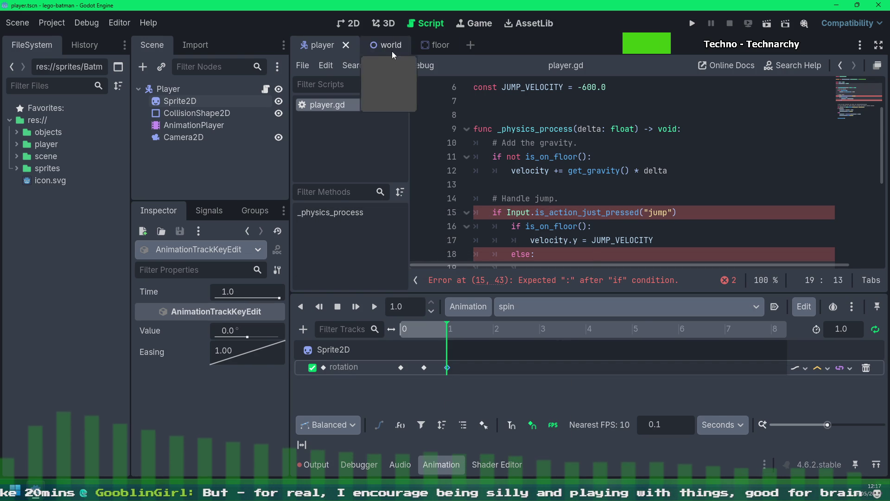
scroll(537, 184, "down", 2)
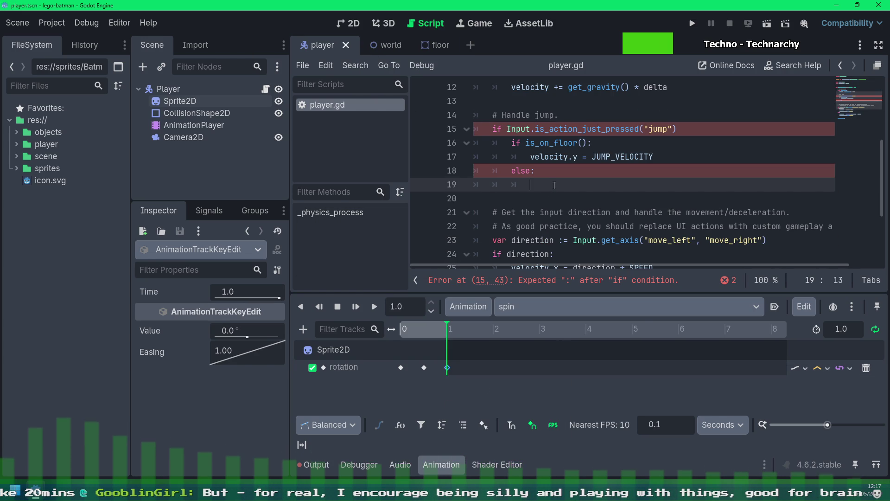
type("anima")
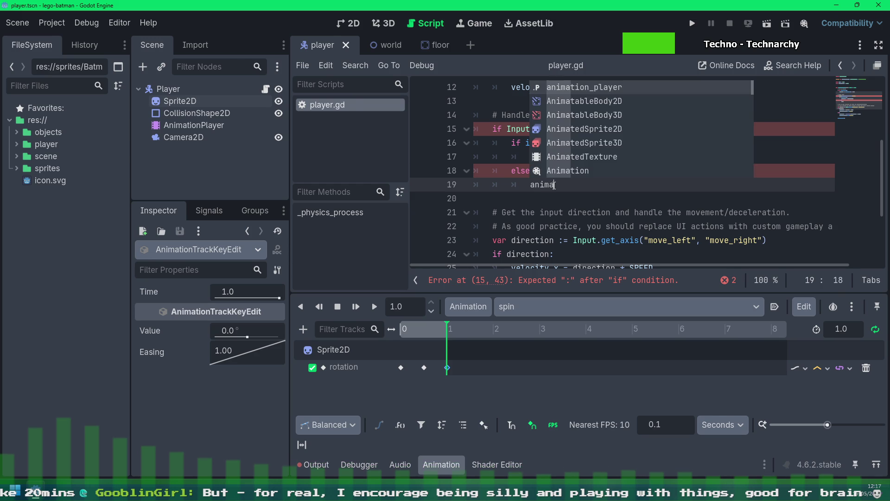
Complete the else branch as animation_player.play("spin"), save, and run the world scene to test
key("Return")
type(".pla")
key("Return")
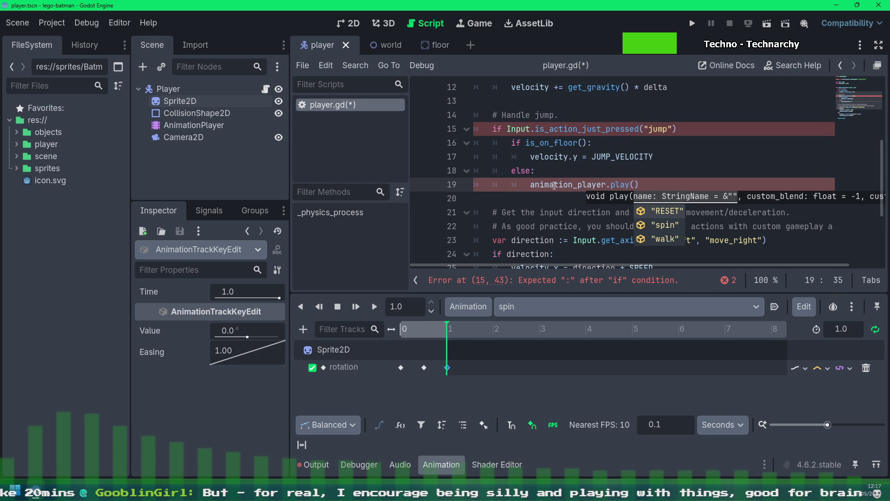
type("\"spin\"")
key("ctrl+s")
left_click(683, 162)
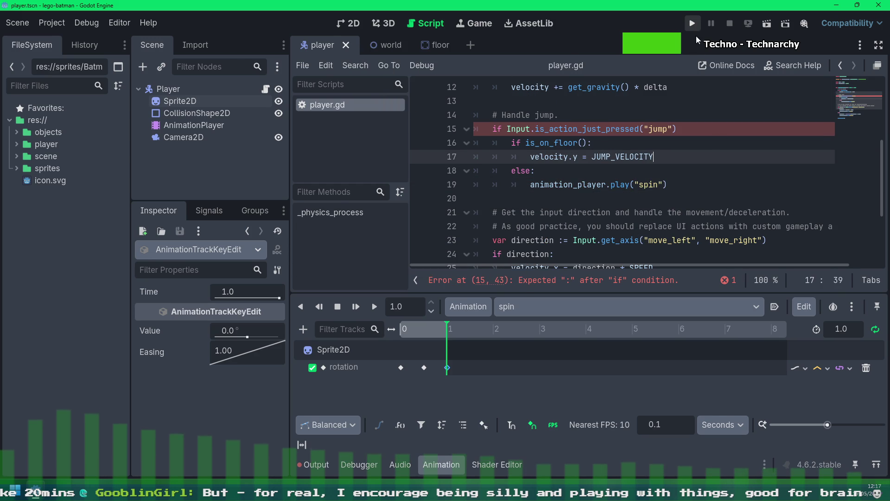
left_click(824, 368)
left_click(839, 412)
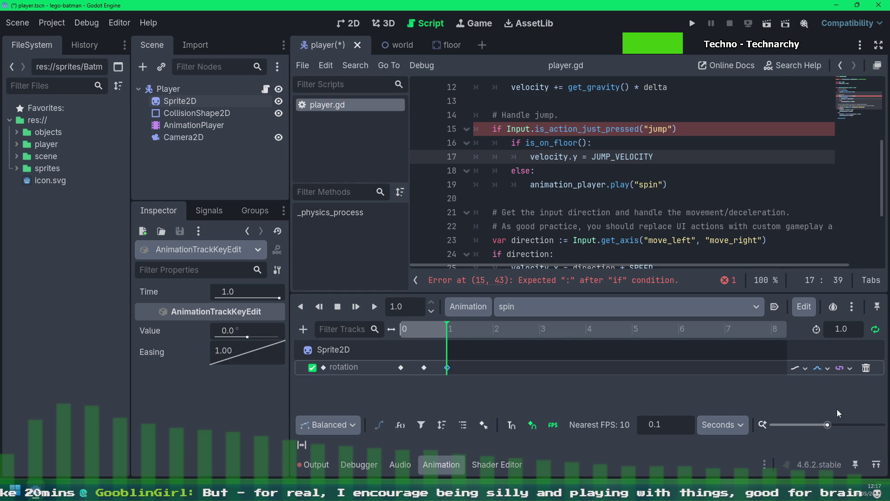
left_click(374, 44)
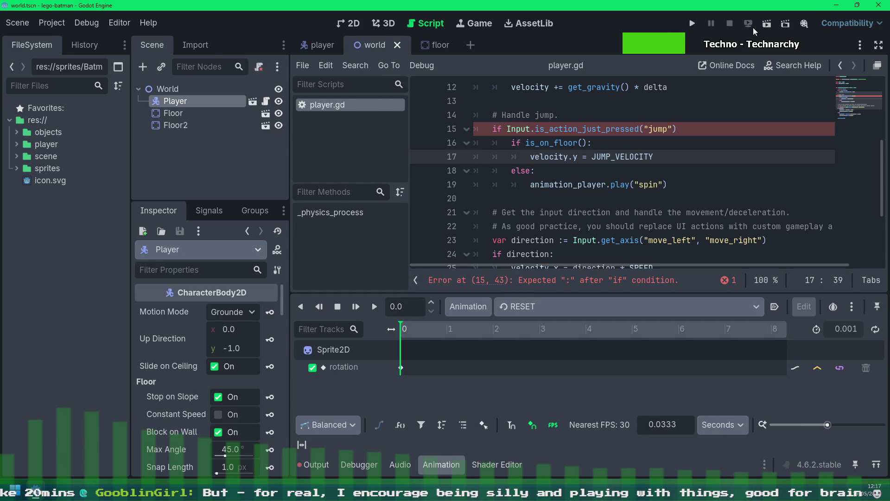
left_click(766, 26)
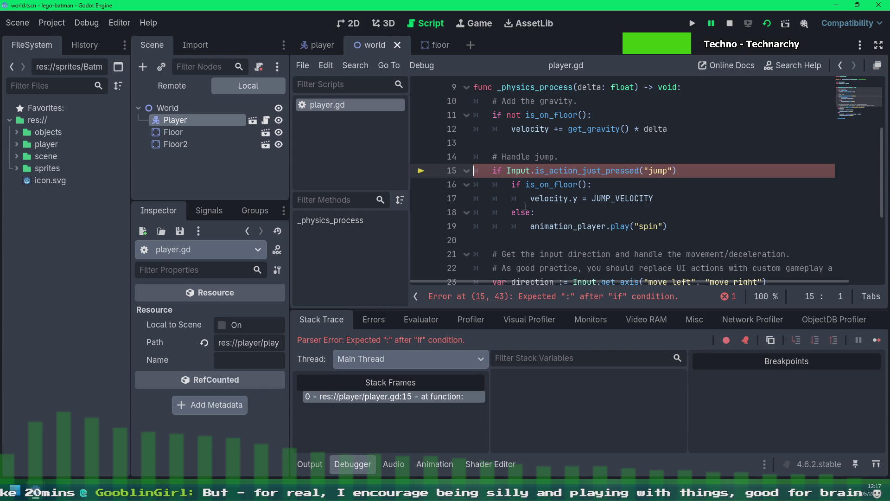
left_click(730, 23)
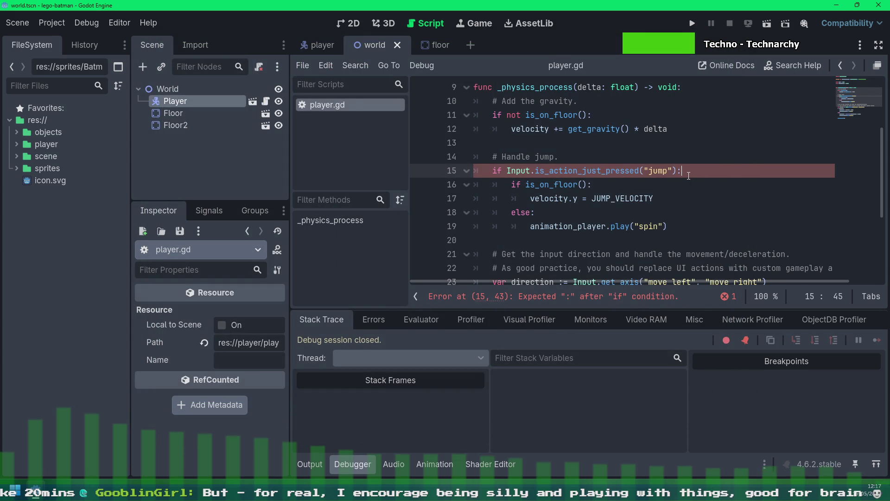
Fix the missing colon on the jump condition, save the script and run the game again
key("Down")
key("Down")
key("Down")
key("ctrl+s")
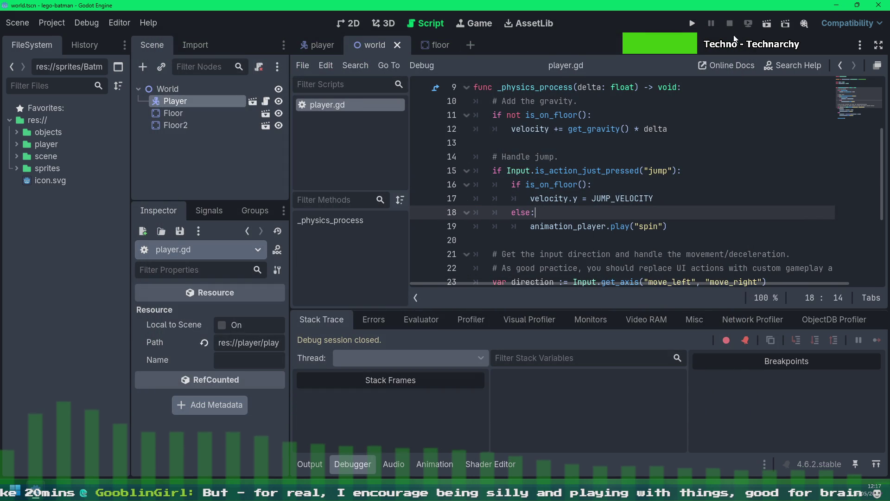
left_click(765, 28)
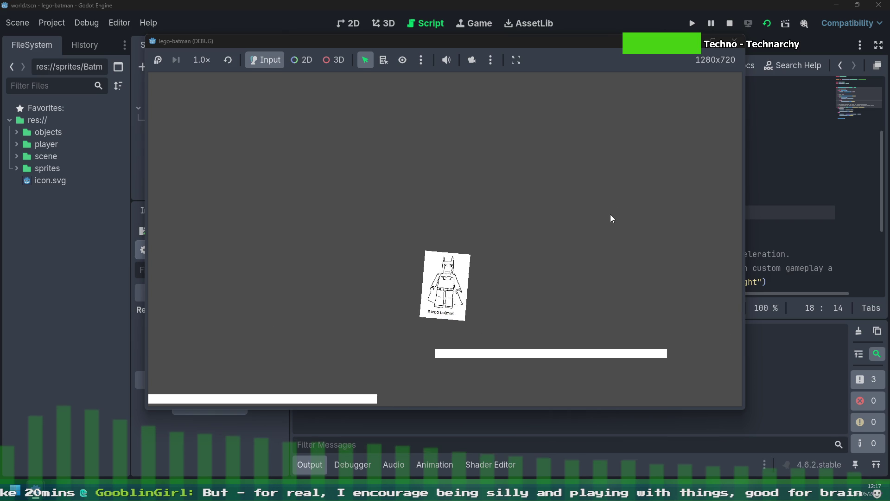
Walk Batman left with repeated jumps to check the spin, then close the game with F8
key("Left")
key("space")
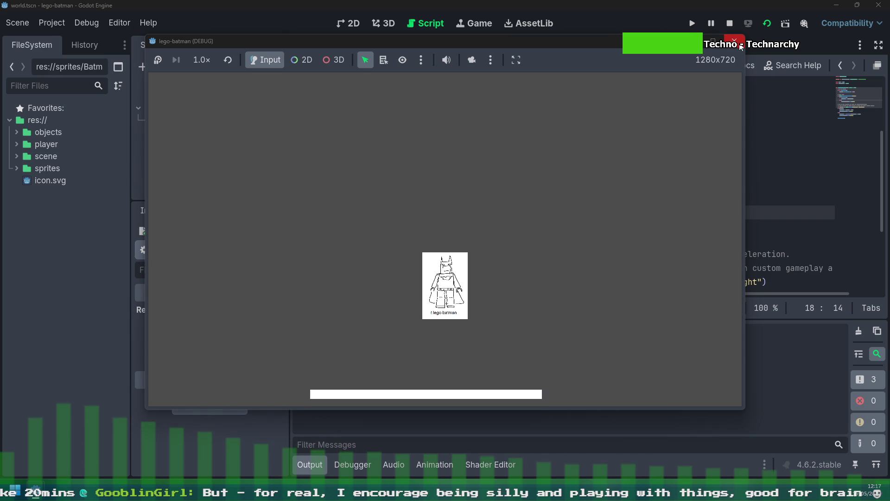
key("space")
key("Left")
key("space")
key("F8")
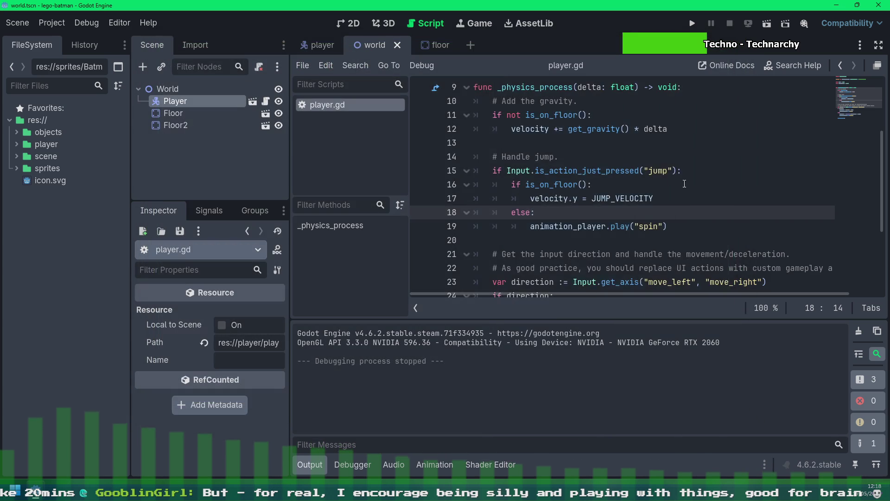
scroll(687, 218, "down", 1)
scroll(636, 207, "up", 2)
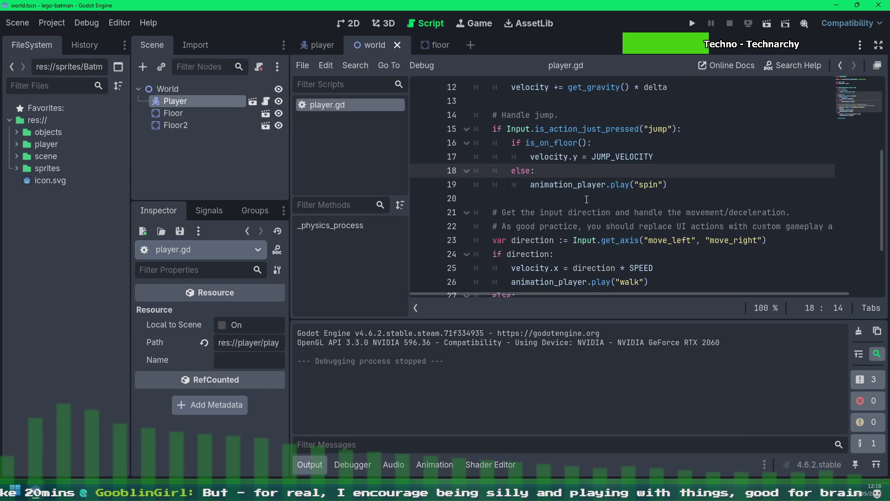
scroll(565, 216, "down", 1)
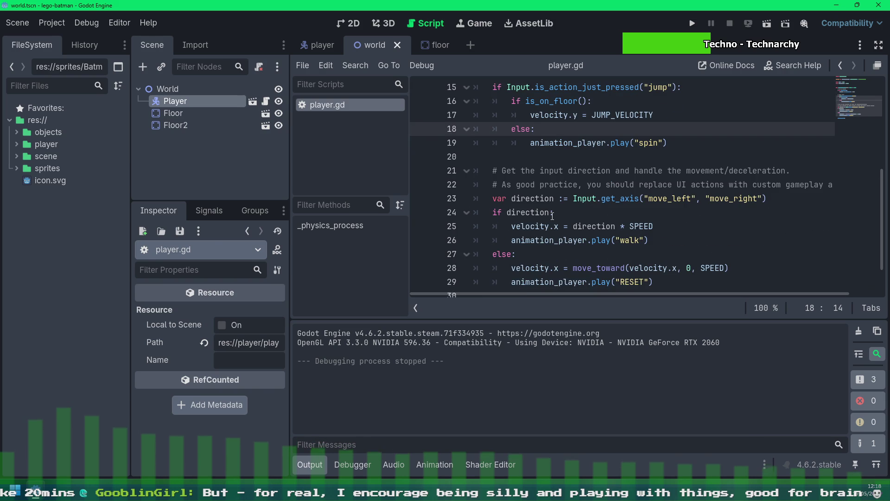
Wrap the walk animation call in an if is_on_floor(): check
left_click(675, 228)
key("Return")
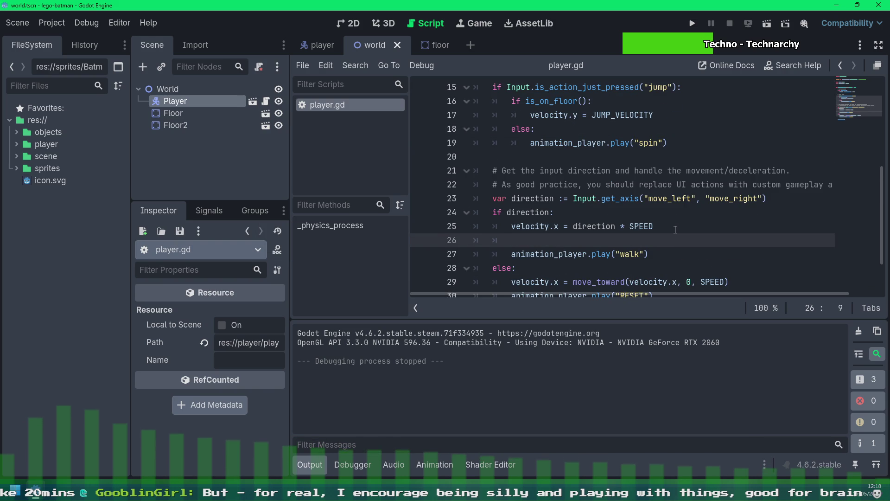
type("ifis_o")
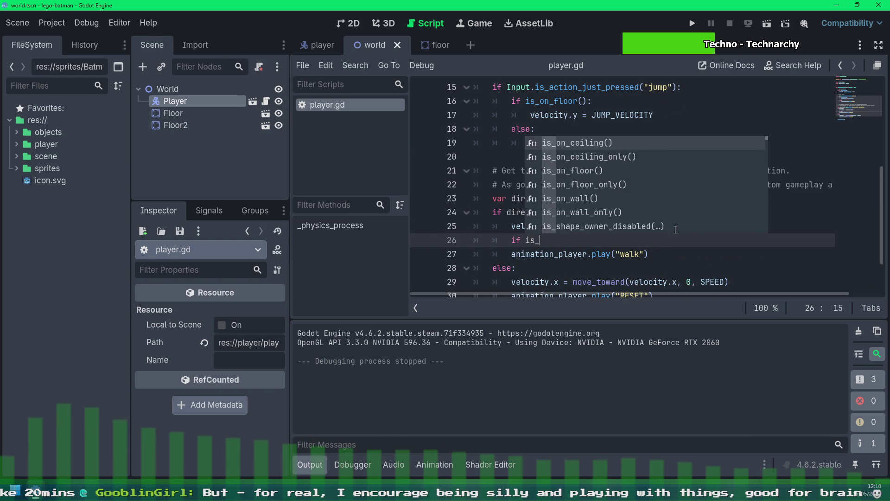
type("n_f")
key("Return")
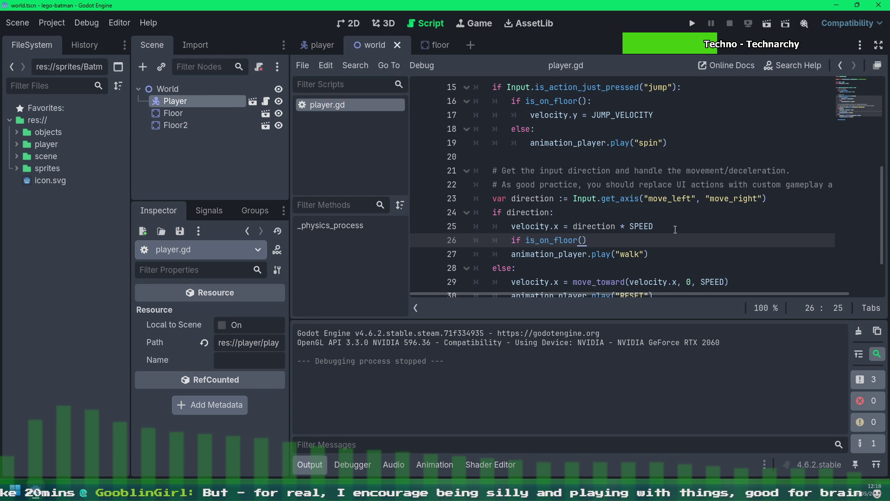
type(":")
key("Down")
key("Home")
key("Tab")
scroll(685, 221, "down", 1)
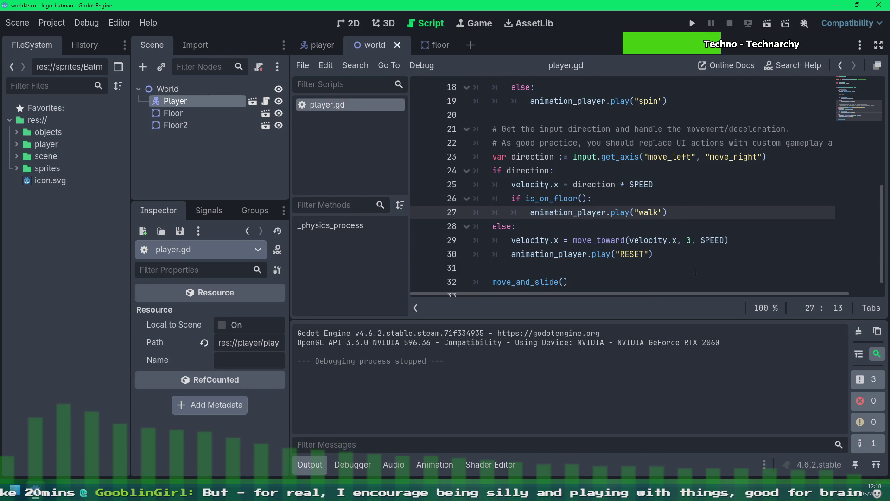
Copy the floor check above the RESET call, indent it, save the script and run the game
left_click(742, 240)
key("Up")
key("Up")
key("shift+Up")
key("shift+Home")
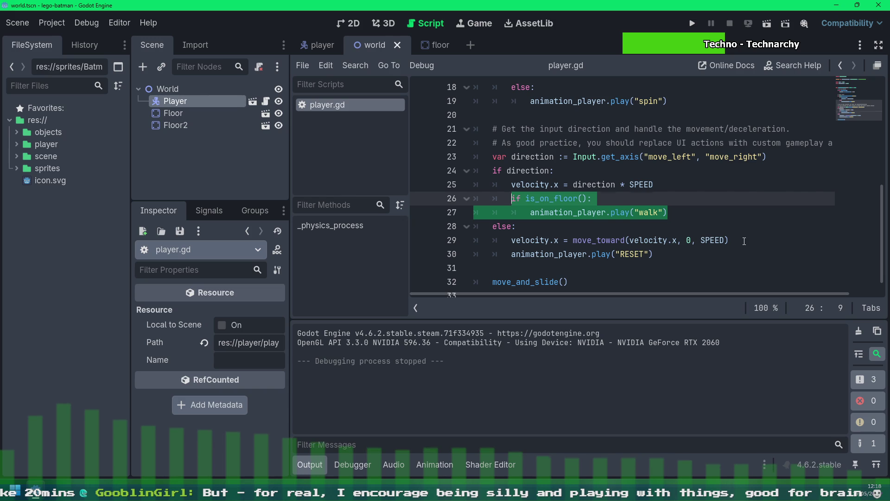
key("Down")
key("Up")
key("Up")
key("shift+Home")
key("ctrl+c")
key("Down")
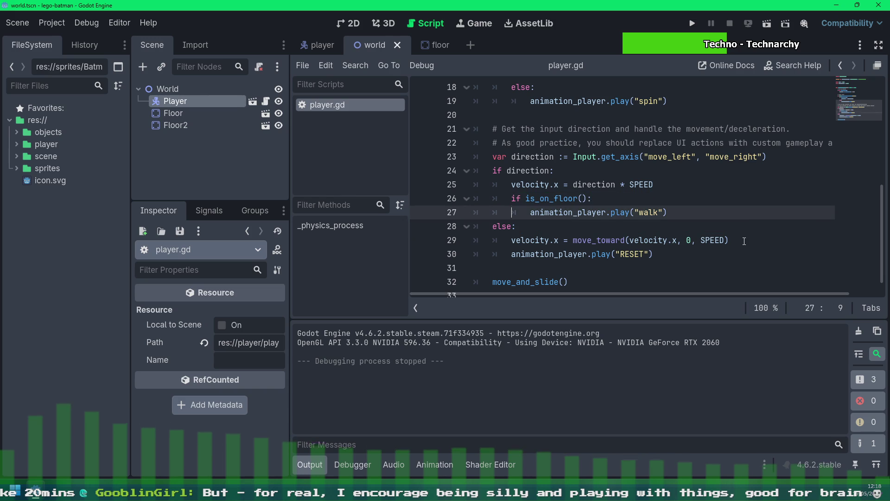
key("Down")
key("Down")
key("Down")
key("ctrl+v")
key("Return")
key("ctrl+s")
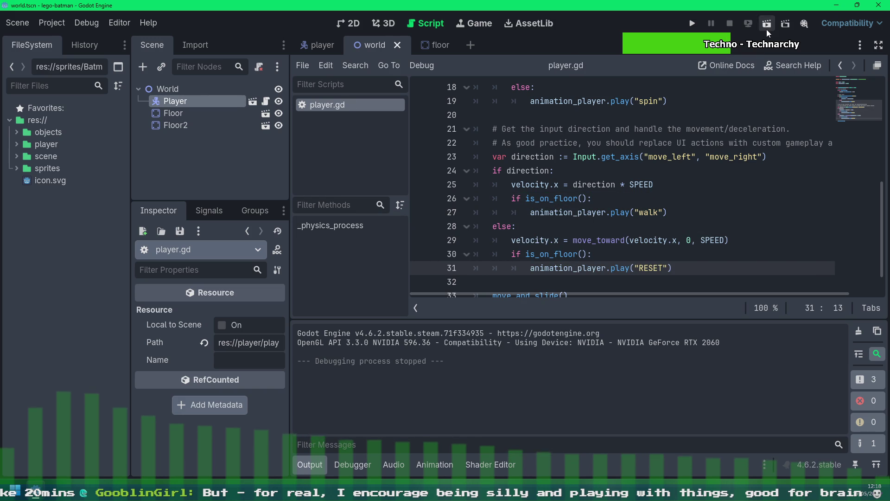
left_click(766, 24)
Move Batman off the ledge, close the game, and open the player scene's AnimationPlayer
key("Right")
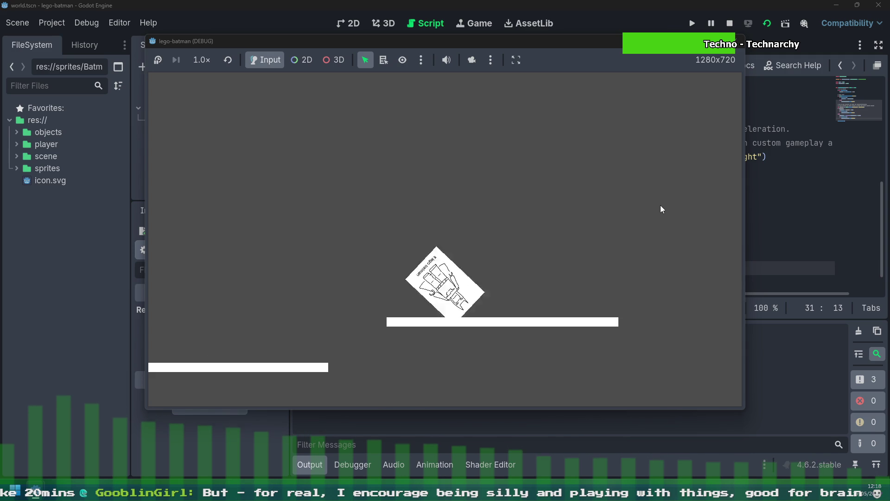
key("Left")
left_click(740, 40)
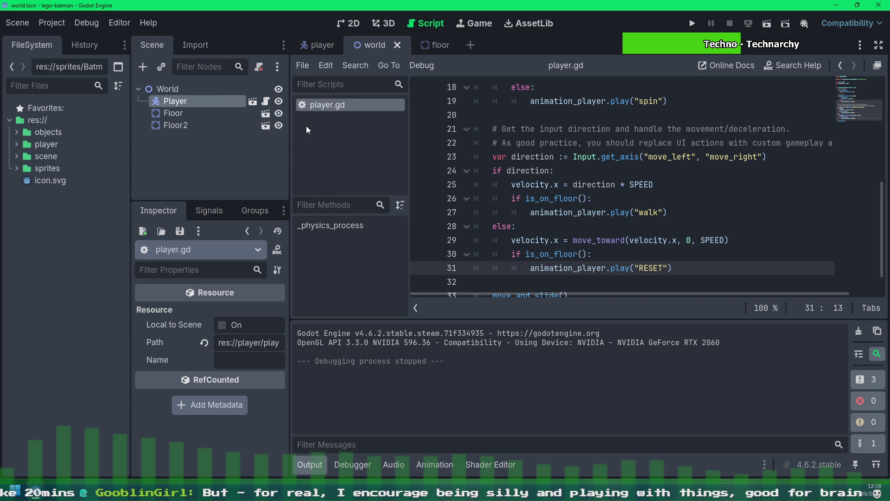
left_click(320, 45)
left_click(200, 125)
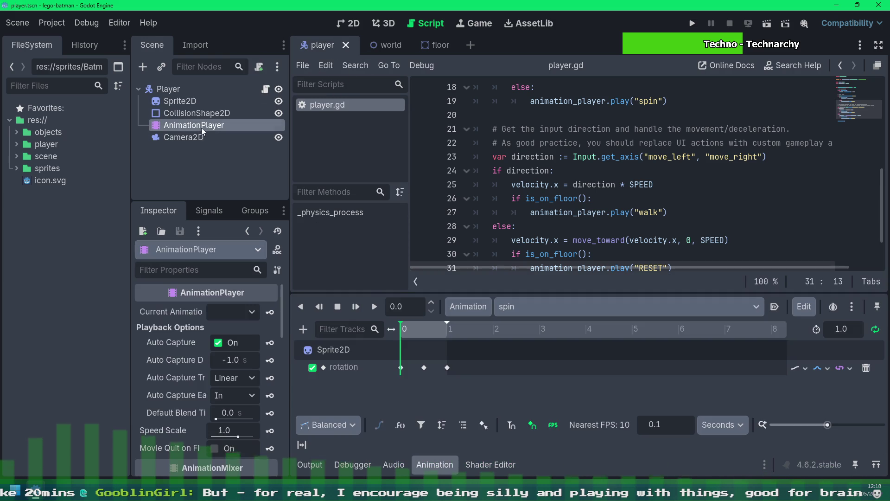
Set the middle spin key to 360°, drag it onto the 1.0 s key, save and return to the world scene
left_click(424, 368)
left_click(240, 330)
type("360")
key("Return")
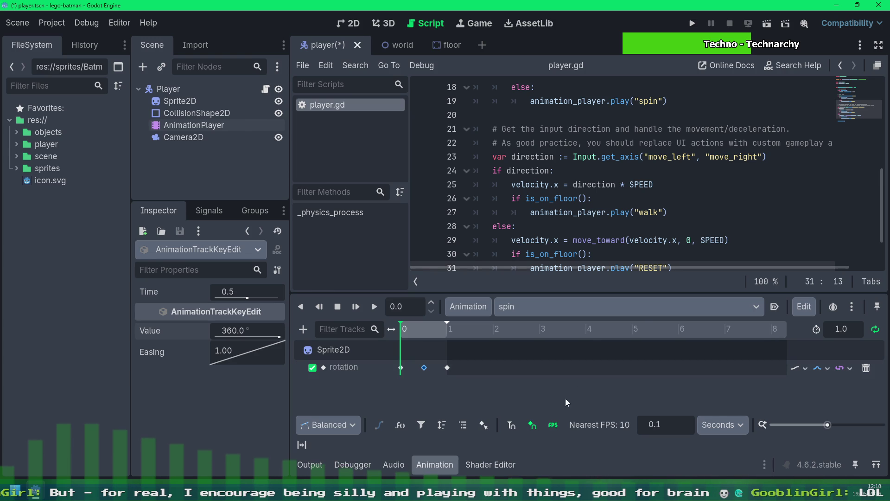
left_click(447, 368)
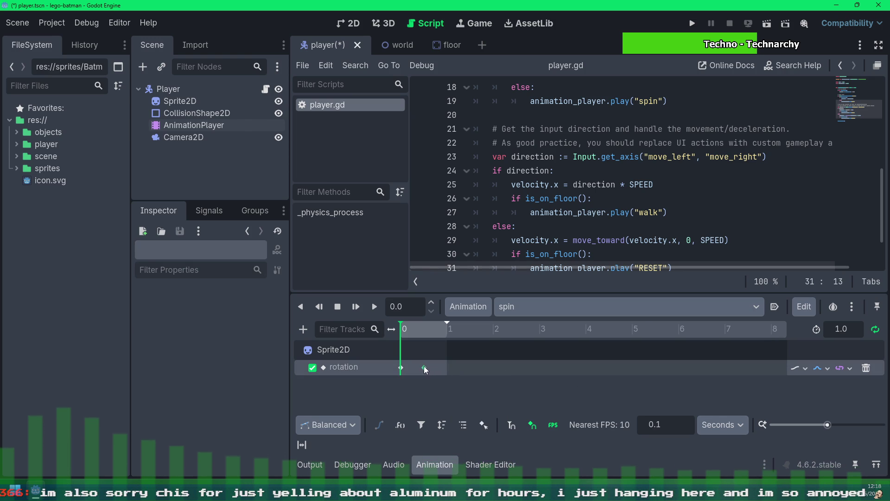
left_click_drag(423, 367, 446, 367)
left_click(457, 377)
key("ctrl+s")
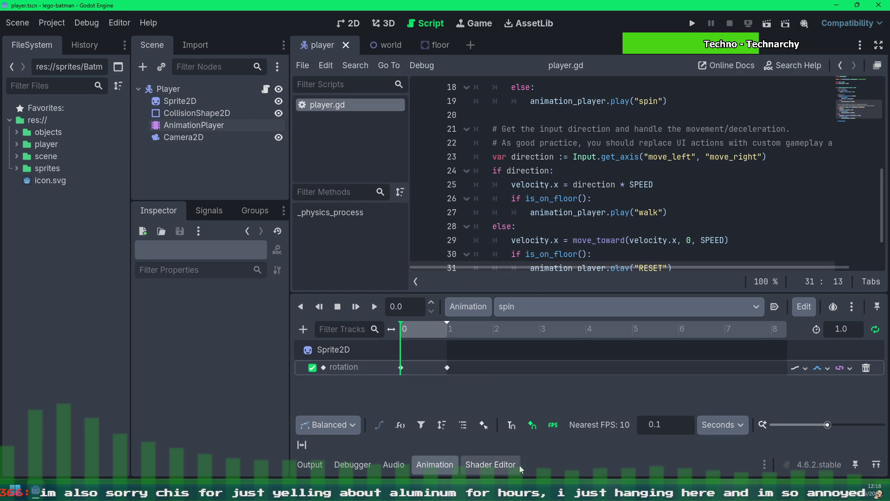
left_click(382, 45)
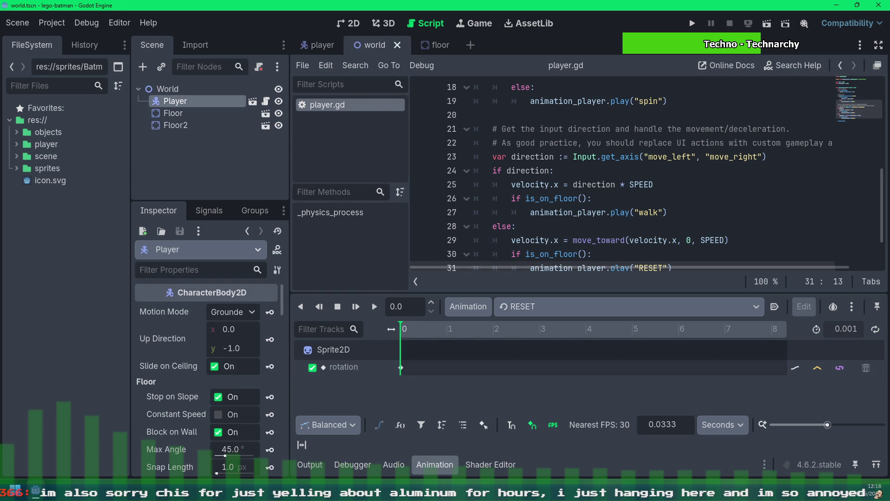
Run the game and jump Batman across the platforms to watch the full mid-air spin
left_click(767, 27)
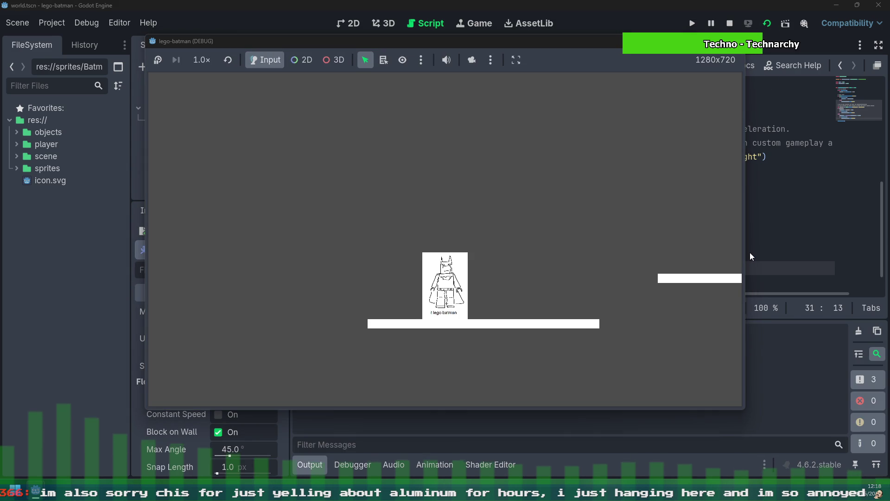
key("Right")
key("space")
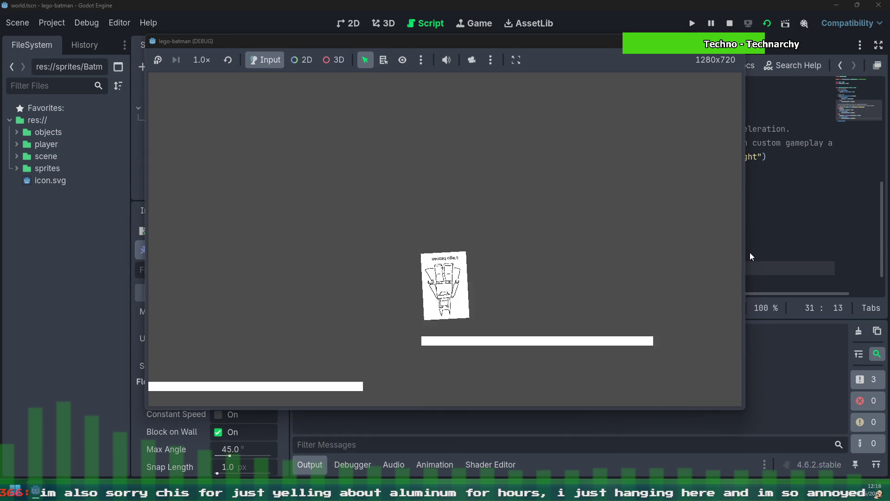
key("space")
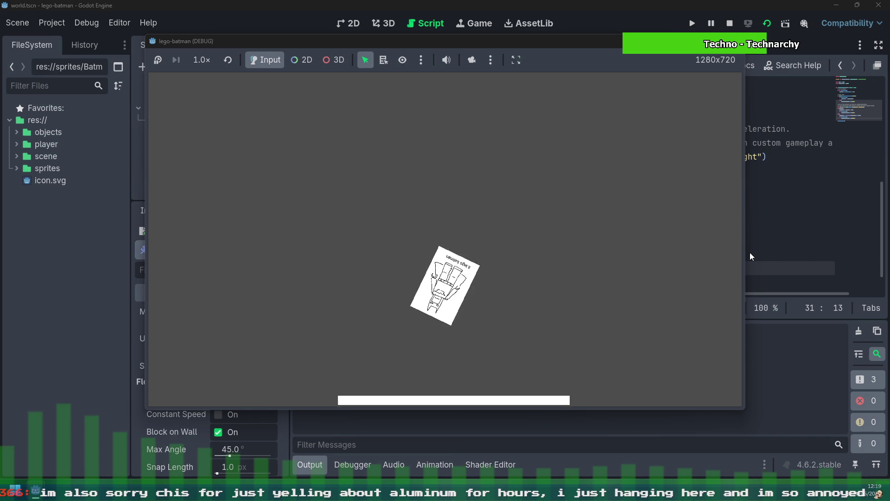
key("space")
key("Right")
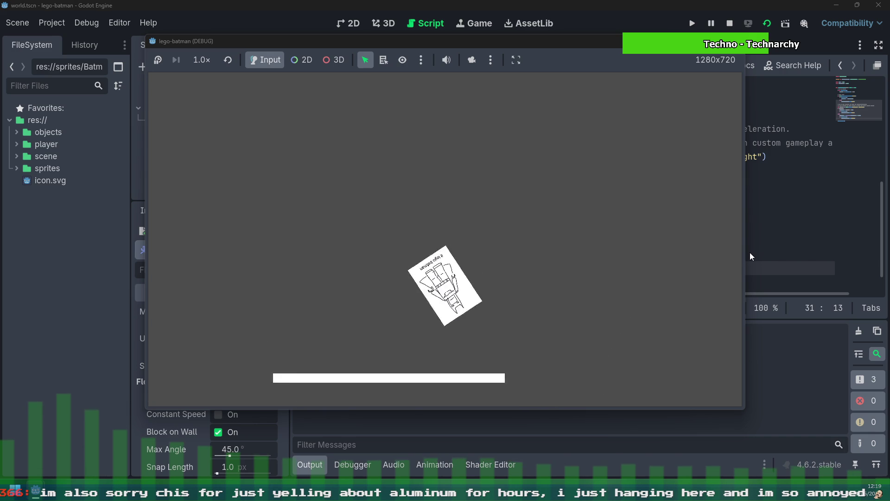
key("space")
key("space")
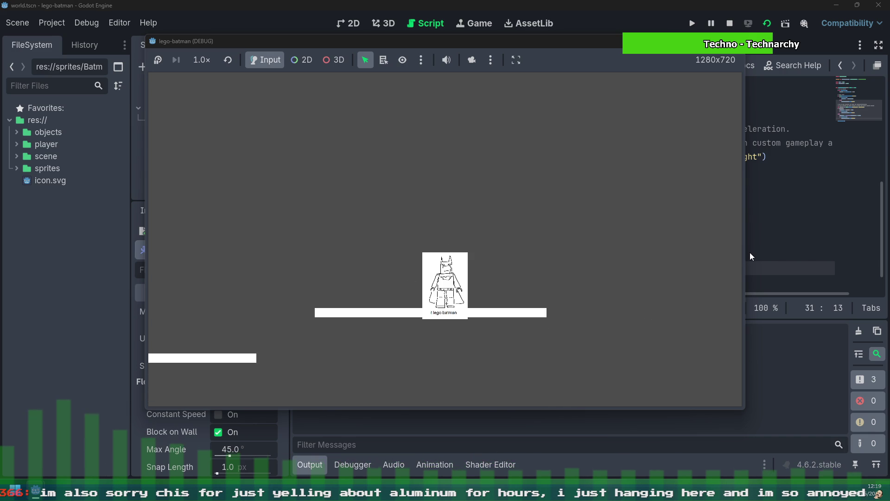
key("Left")
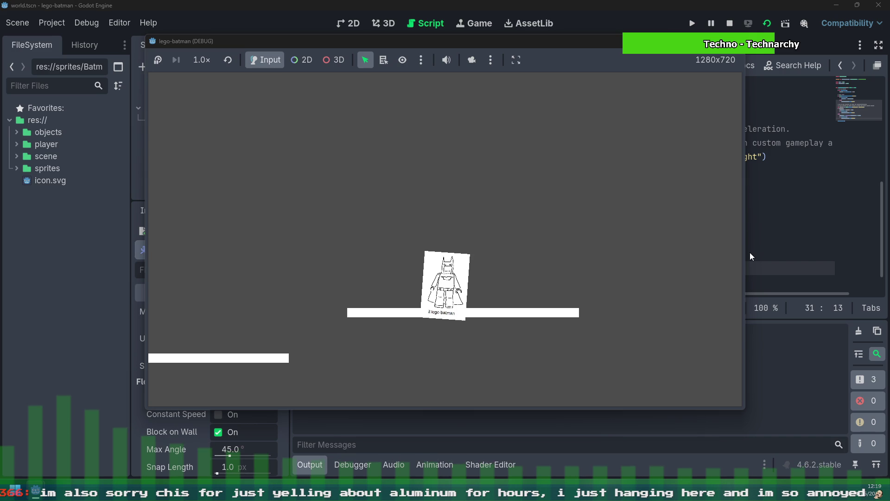
Keep jumping left and right to check the tumble, then stop the running game
key("space")
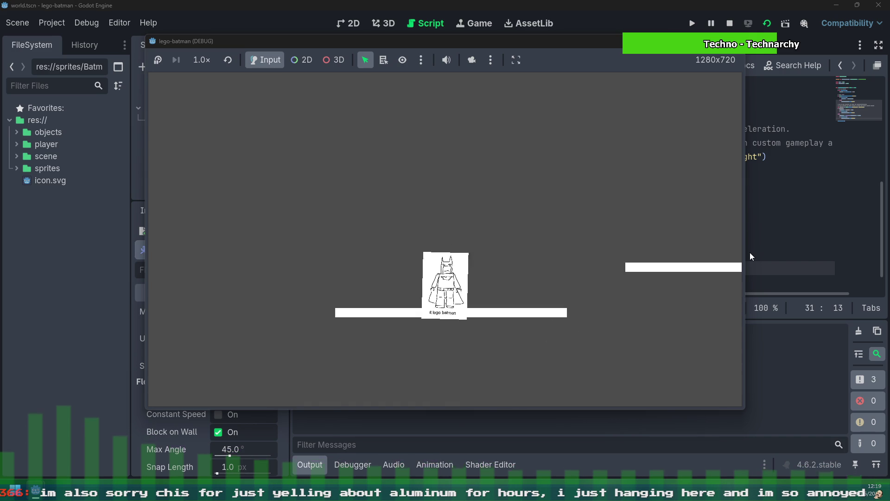
key("Right")
key("space")
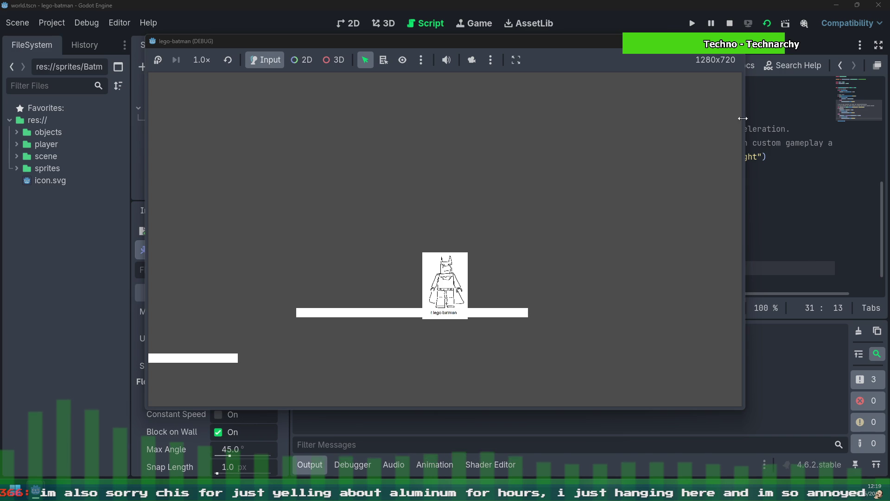
key("Left")
key("space")
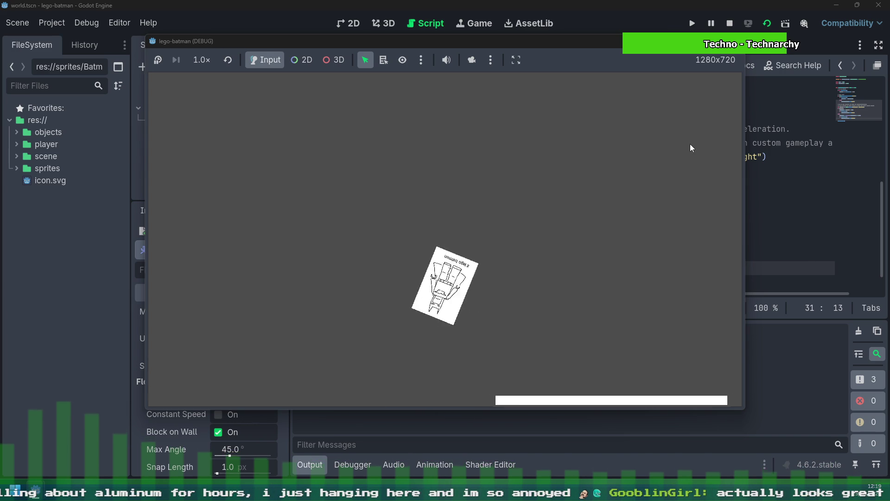
key("space")
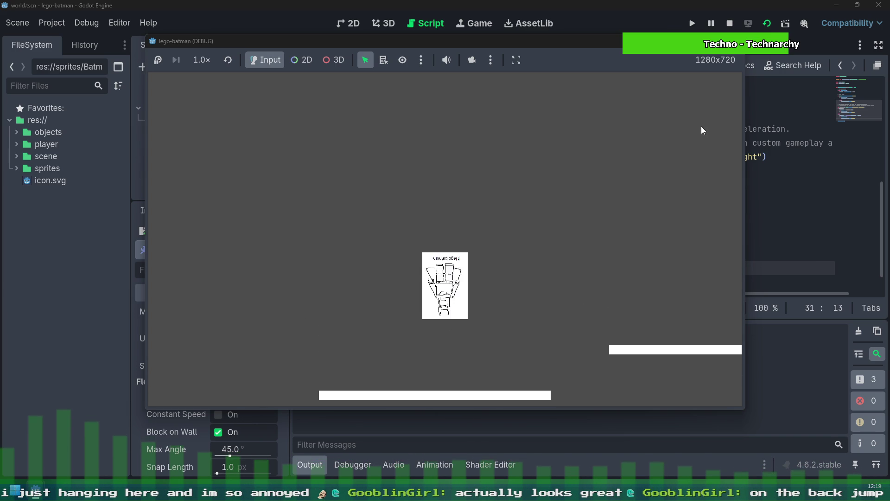
key("space")
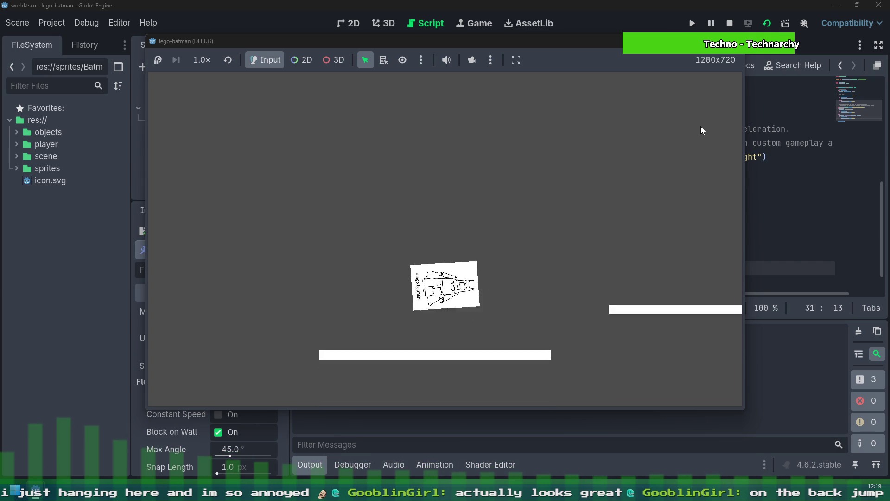
left_click(729, 23)
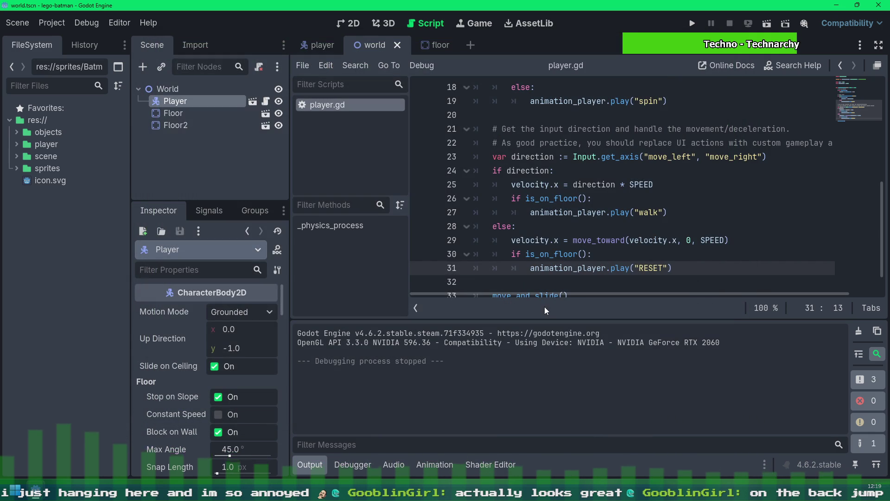
Cycle the spin animation's loop mode in the player's AnimationPlayer, save, and run the world scene
left_click(328, 49)
left_click(191, 125)
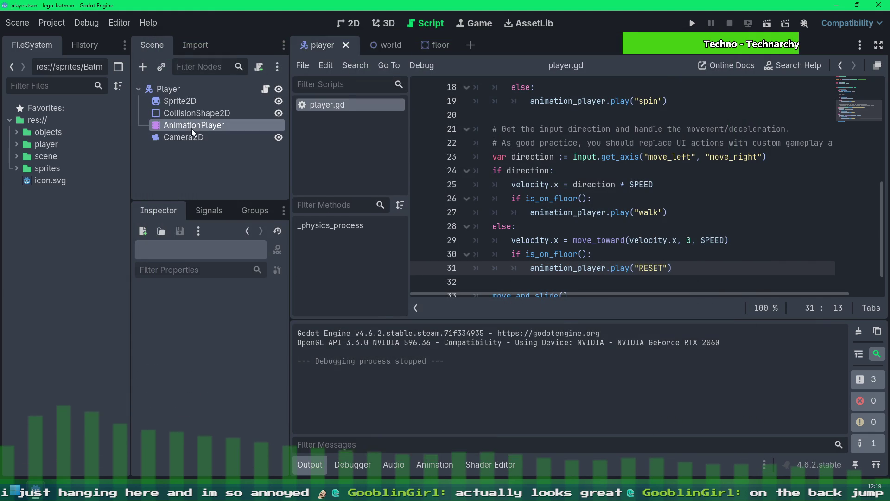
scroll(670, 205, "up", 4)
scroll(669, 205, "down", 1)
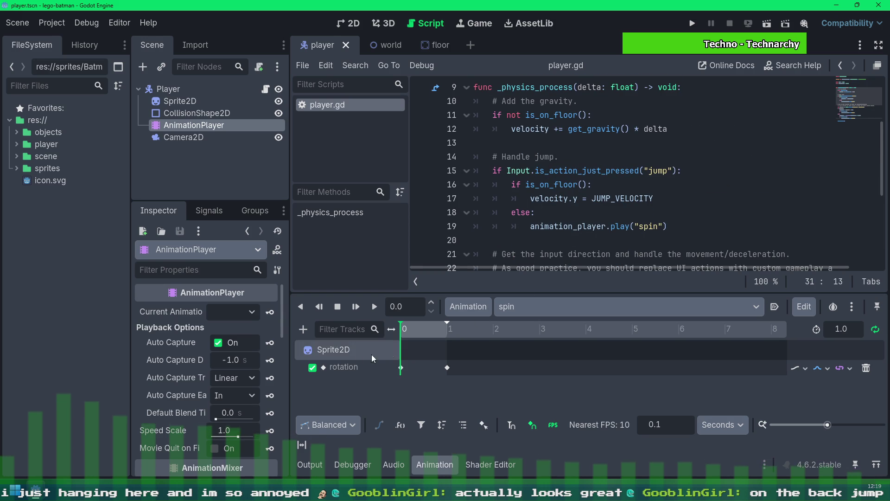
left_click(875, 330)
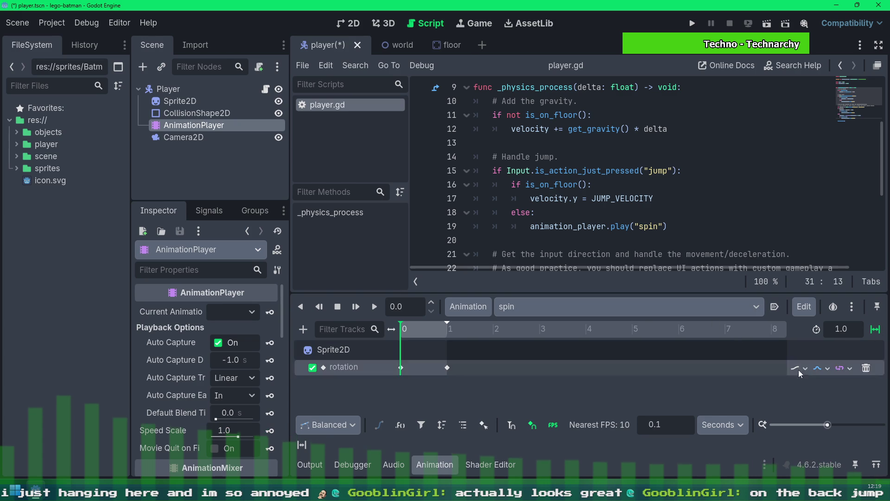
left_click(878, 332)
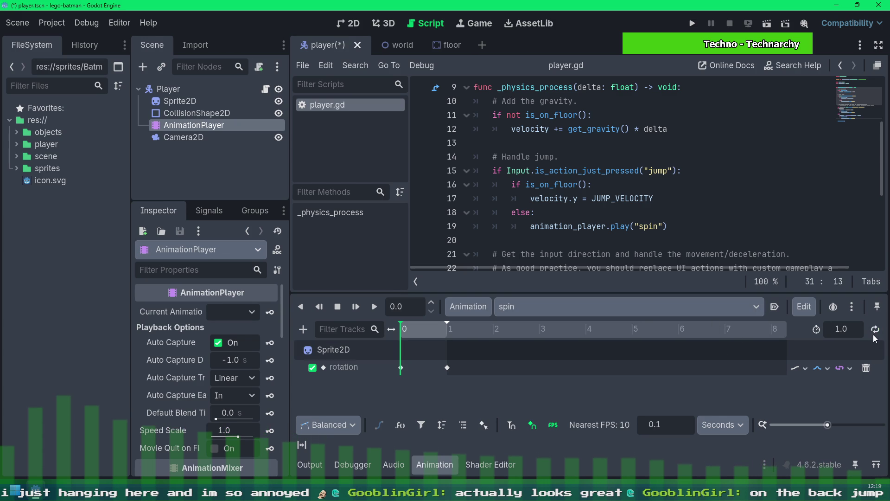
key("ctrl+s")
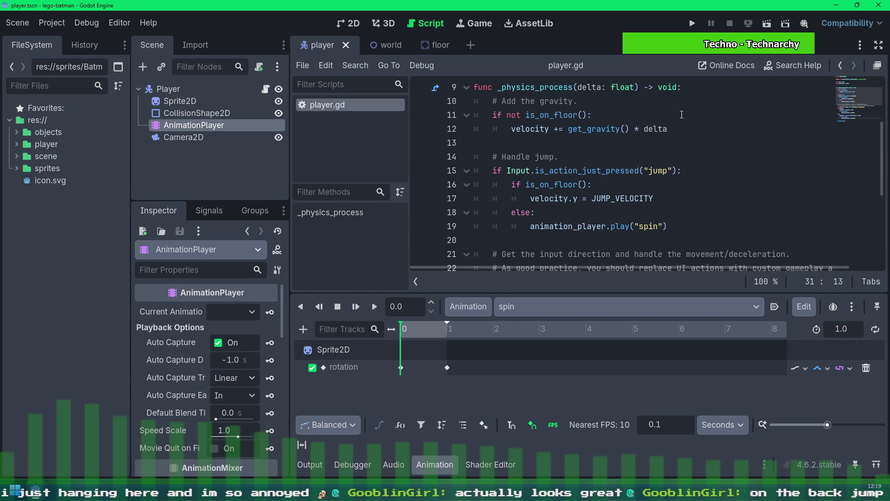
left_click(391, 44)
left_click(766, 24)
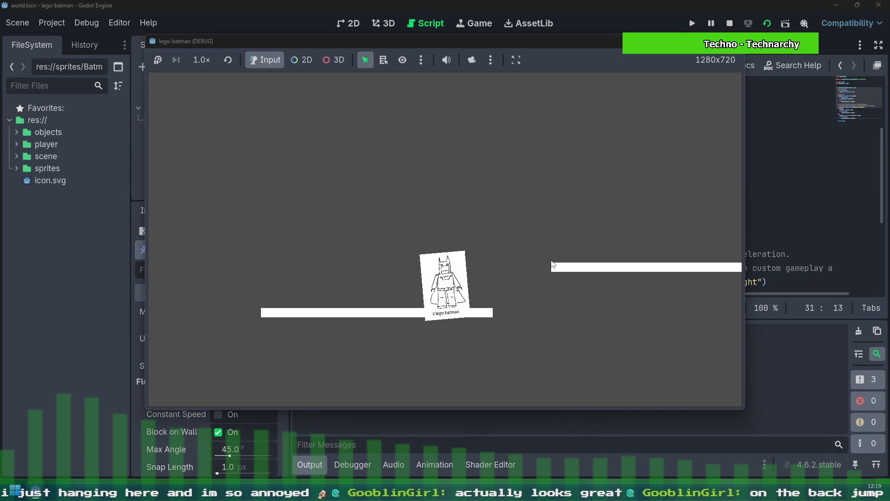
Walk Batman right and left, jump onto a platform, then stop the running game with F8
key("space")
key("Right")
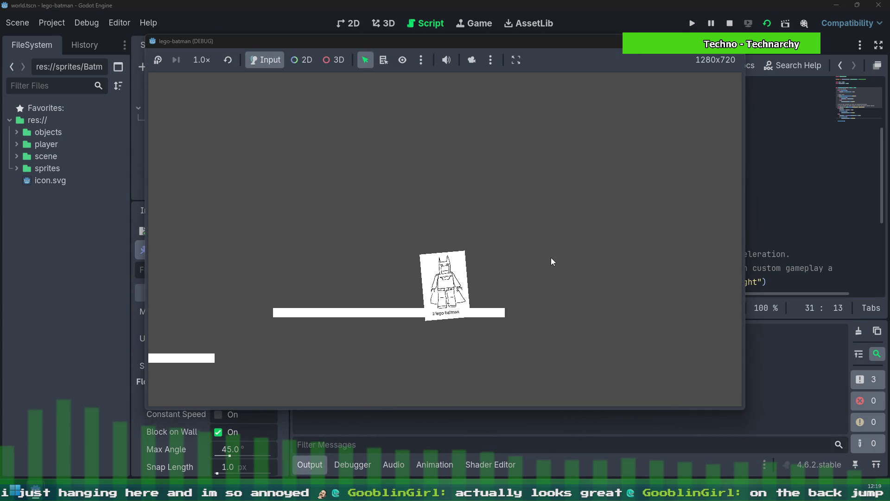
key("Left")
key("space")
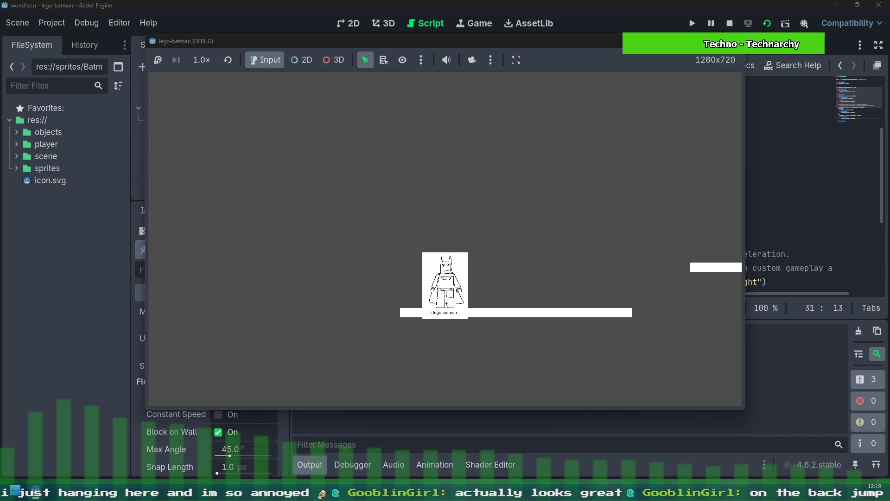
key("F8")
scroll(688, 204, "down", 4)
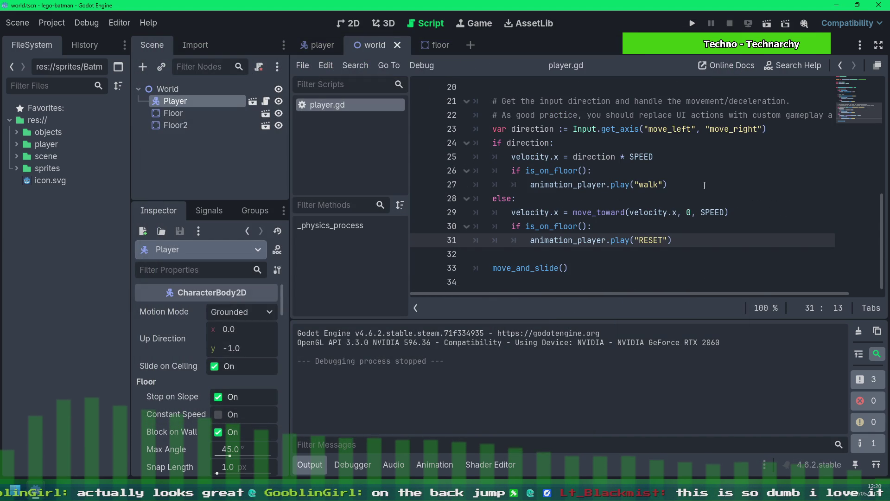
left_click(796, 131)
key("Return")
key("Return")
key("Up")
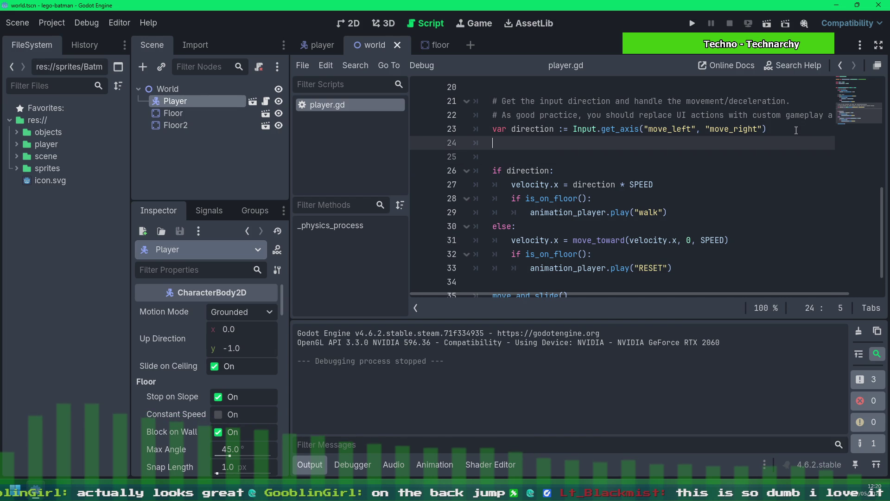
key("BackSpace")
key("BackSpace")
type("direction.x < 0:")
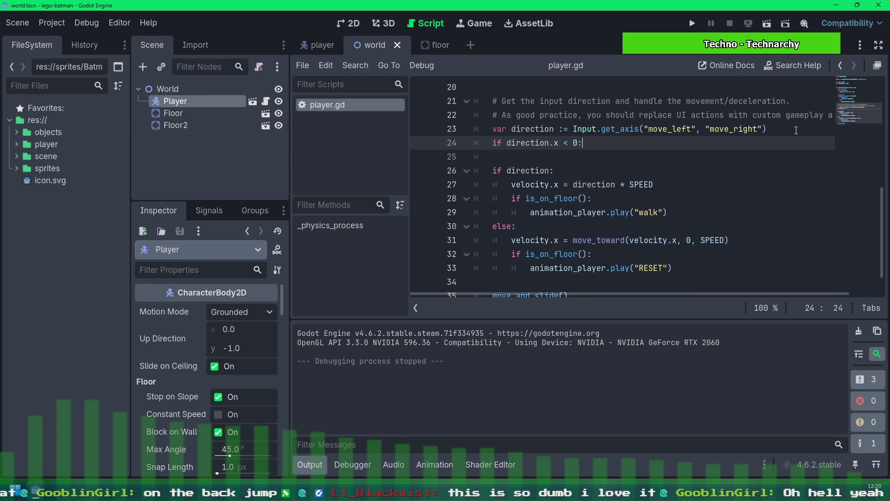
key("Return")
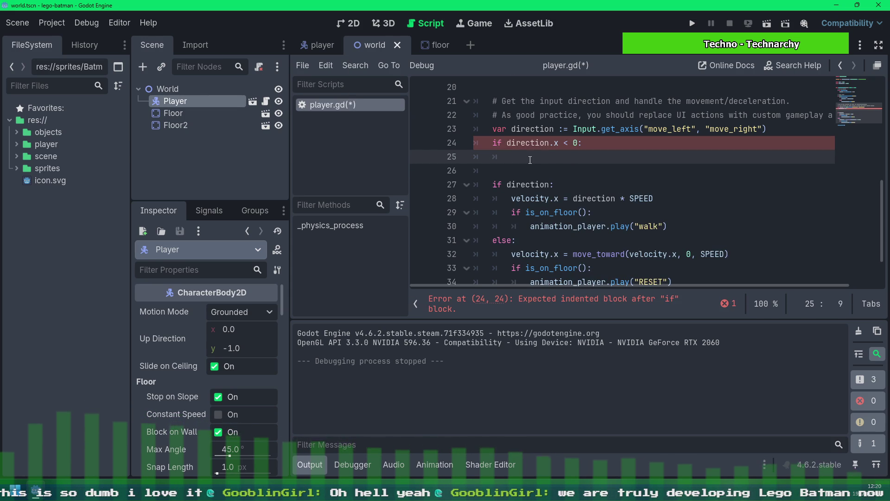
key("shift+Home")
key("shift+Up")
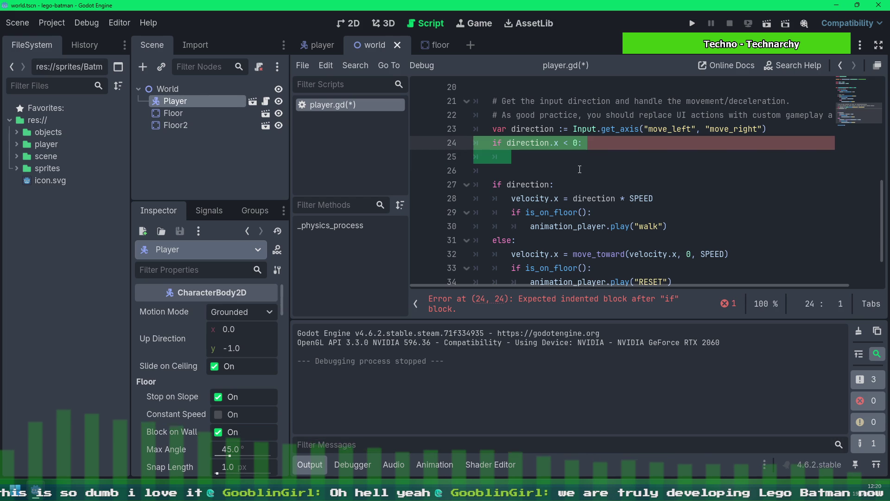
key("BackSpace")
key("BackSpace")
key("ctrl+s")
left_click(600, 142)
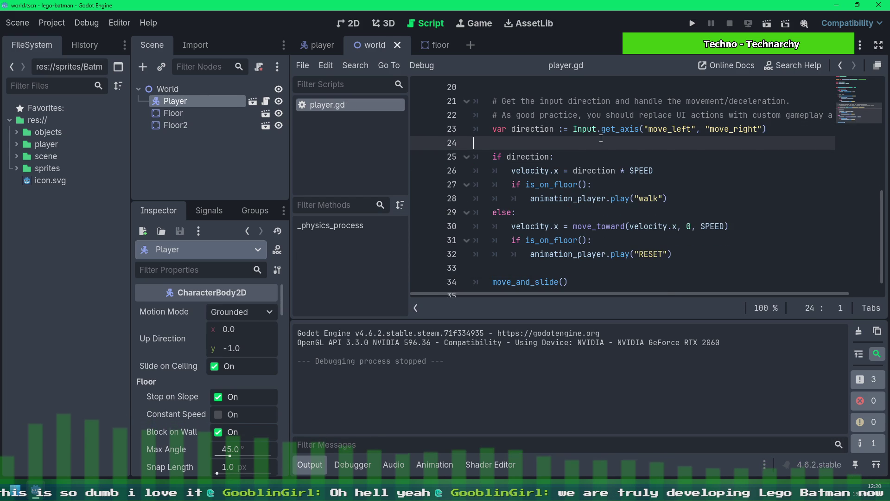
key("BackSpace")
key("Return")
type("if ")
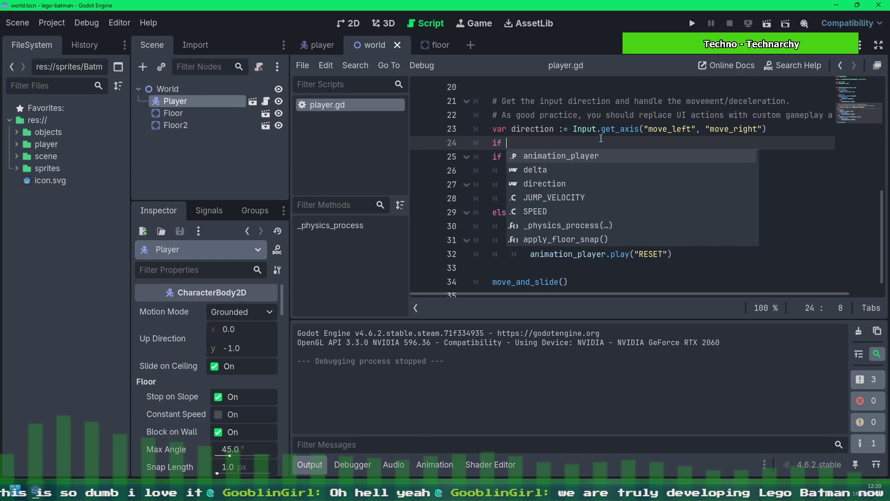
type("direction")
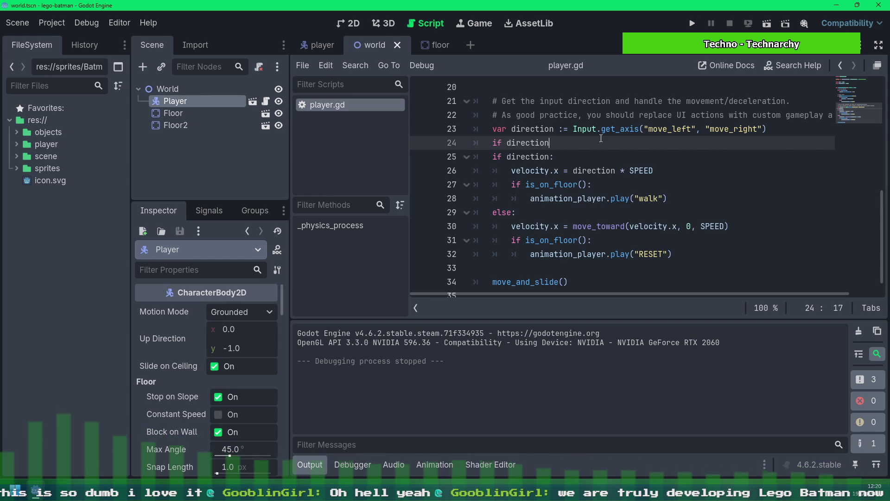
type("0:")
key("Return")
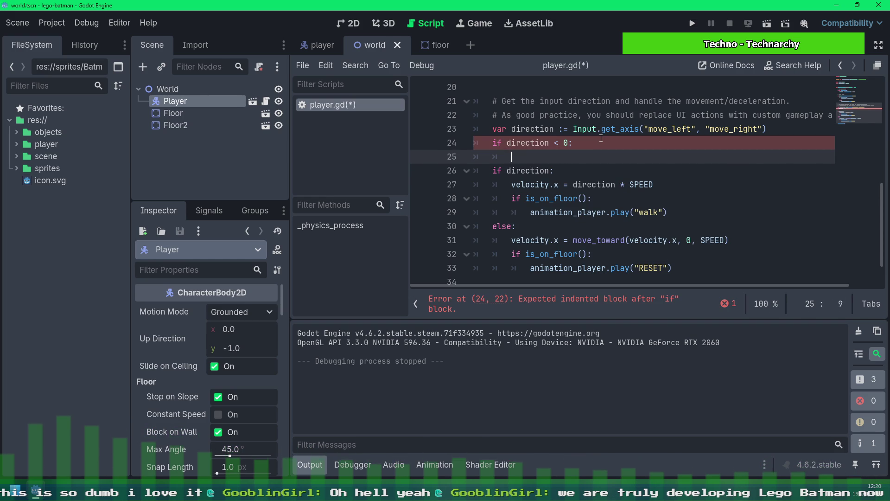
key("BackSpace")
key("BackSpace")
key("BackSpace")
key("shift+Home")
key("BackSpace")
key("BackSpace")
key("BackSpace")
key("ctrl+s")
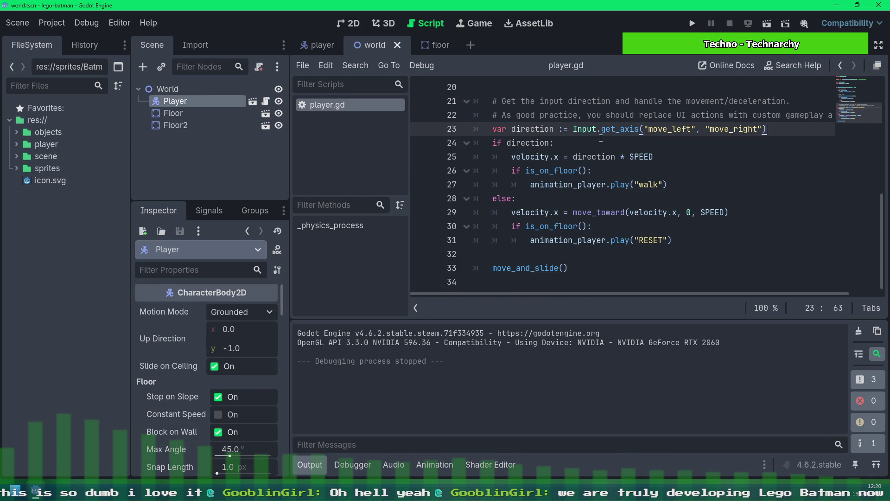
scroll(532, 116, "up", 3)
scroll(627, 195, "down", 2)
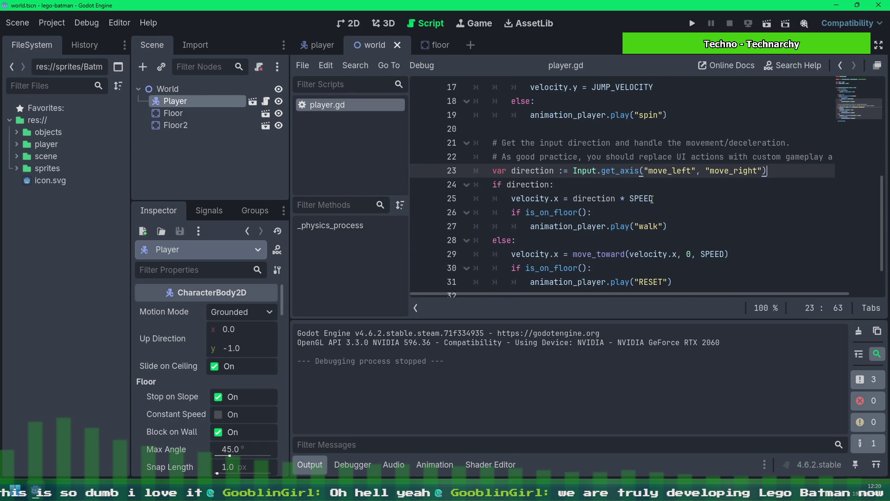
scroll(628, 195, "down", 1)
Move the caret through lines 31 and 26, then collapse the bottom Output panel
left_click(703, 239)
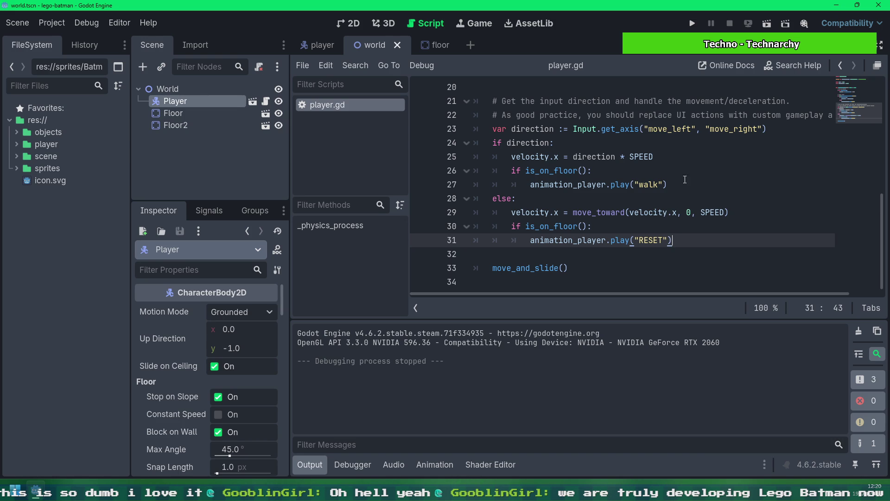
left_click(592, 170)
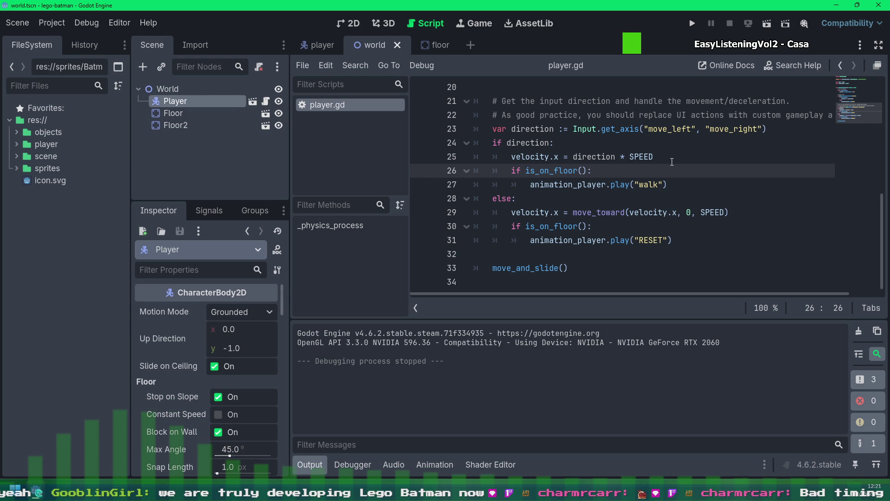
scroll(671, 162, "up", 3)
scroll(672, 161, "down", 3)
left_click(309, 464)
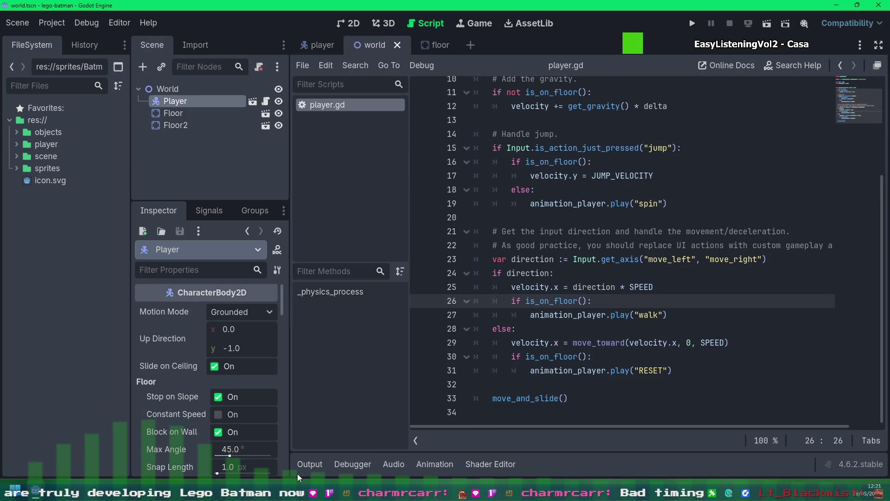
scroll(674, 298, "up", 3)
scroll(673, 298, "up", 2)
scroll(674, 297, "down", 1)
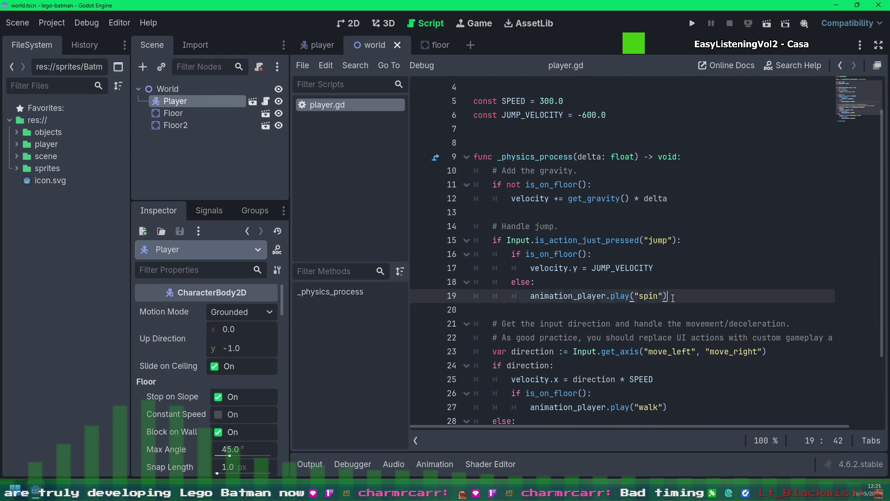
Review the jump-handling lines 14–19 and move to the empty line under the animation_player declaration
left_click_drag(674, 297, 667, 226)
left_click(758, 269)
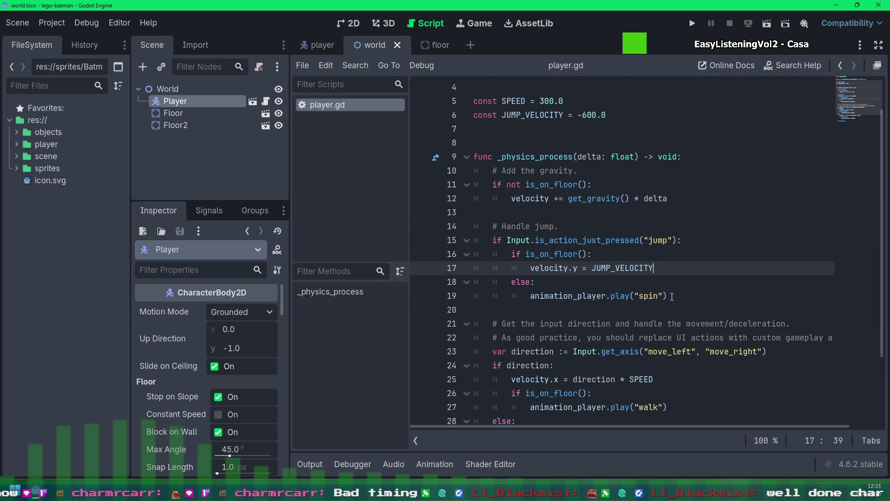
scroll(709, 215, "down", 1)
scroll(709, 215, "down", 1)
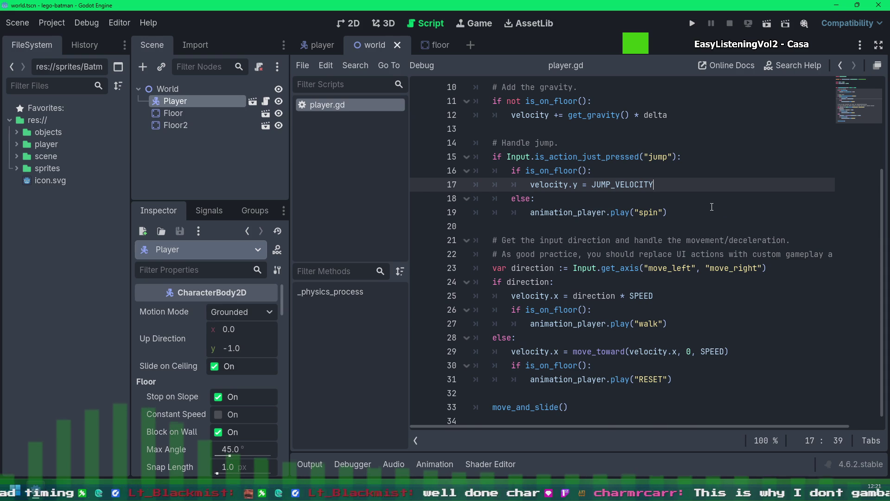
scroll(644, 161, "up", 3)
left_click(639, 128)
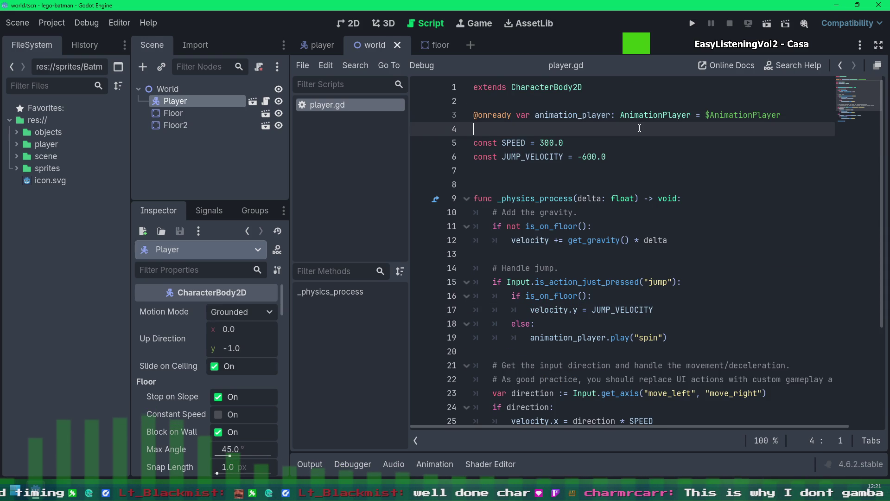
key("Down")
key("Down")
key("Down")
key("Up")
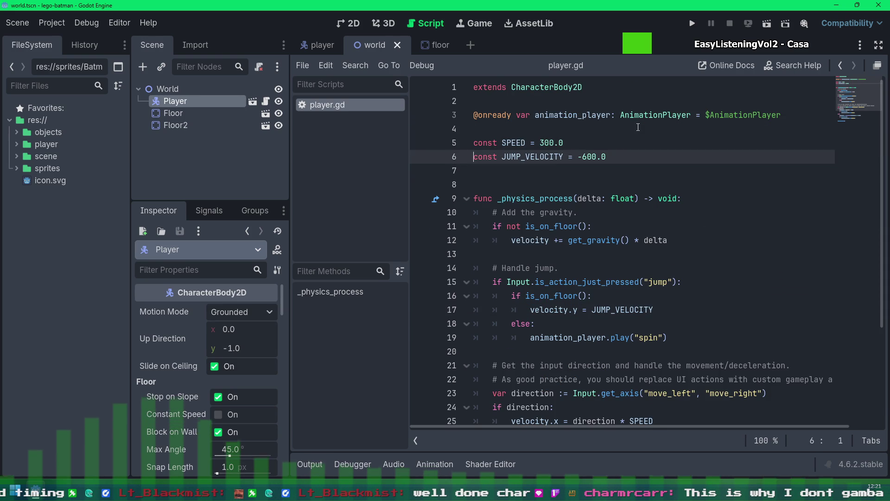
key("Up")
key("Up")
key("Up")
key("shift+Down")
key("ctrl+x")
key("Down")
key("Down")
key("Down")
key("ctrl+v")
key("Up")
key("Return")
key("Up")
key("Up")
key("Up")
key("Up")
key("Up")
key("Down")
key("Down")
key("Down")
key("Down")
key("Down")
key("Down")
Add a trial left_facing variable, save, and try then remove an empty line inside the direction check
key("Return")
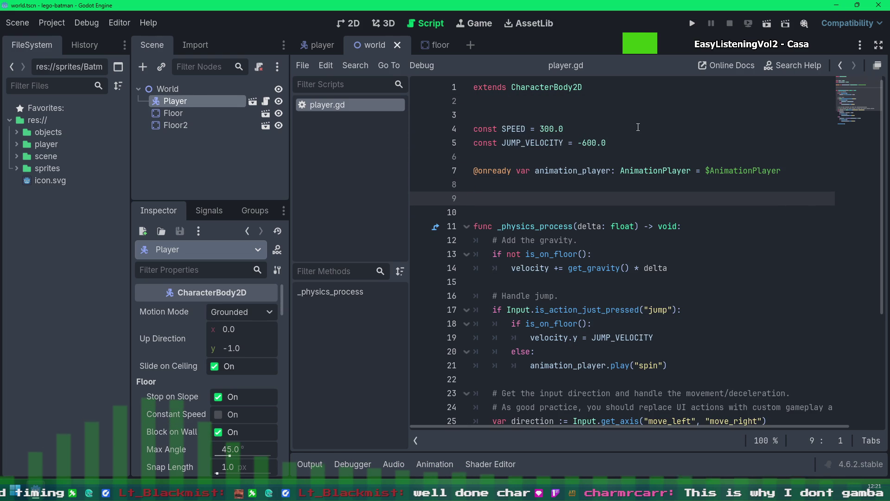
type("var left")
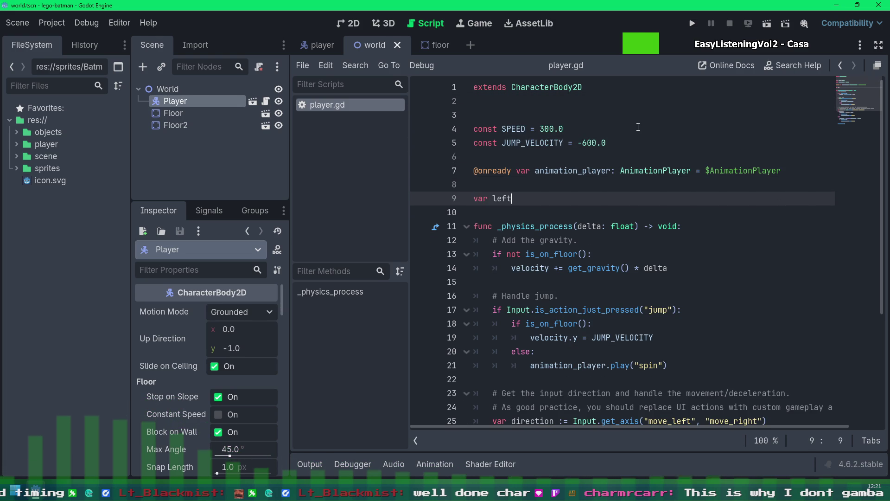
type("_facing: bool = false")
key("ctrl+s")
key("Down")
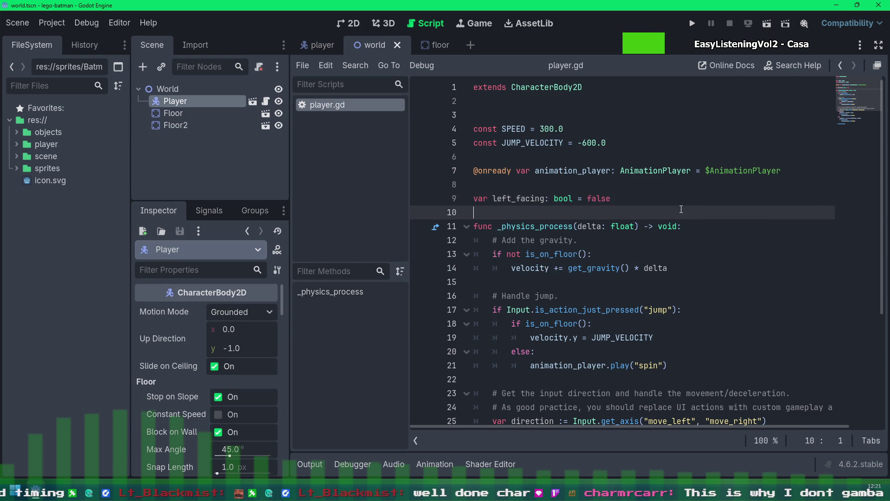
scroll(733, 244, "down", 4)
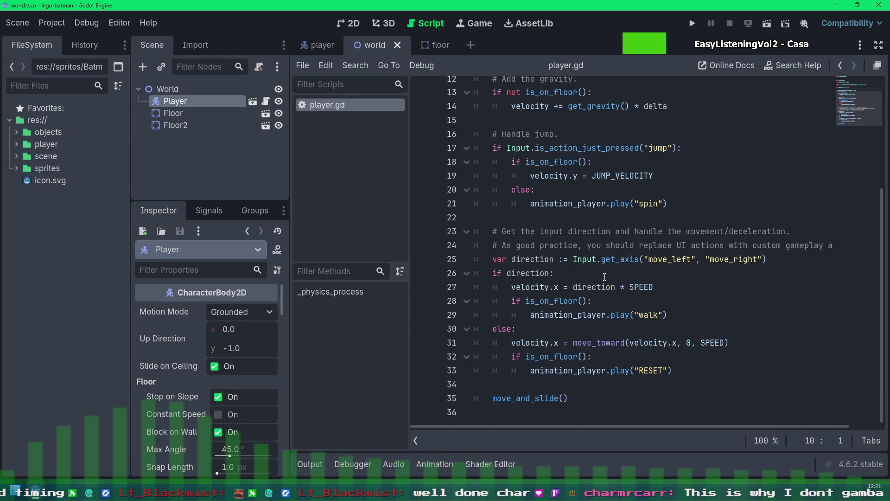
left_click(652, 273)
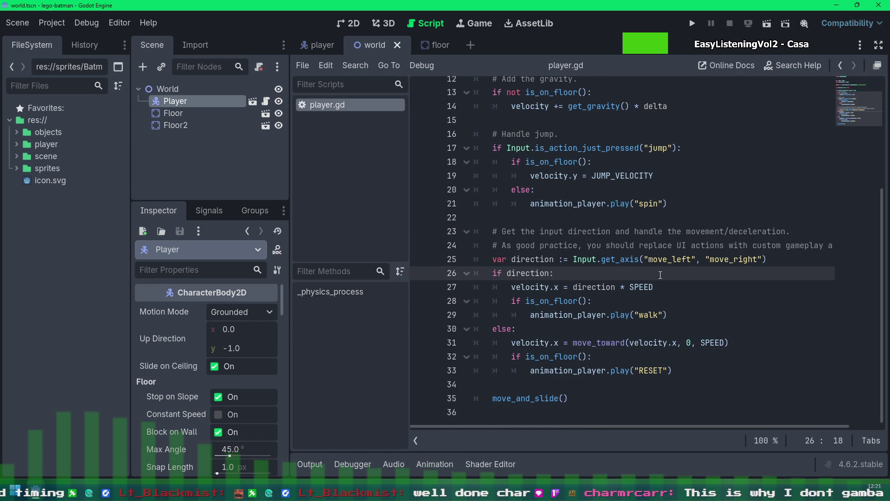
key("Return")
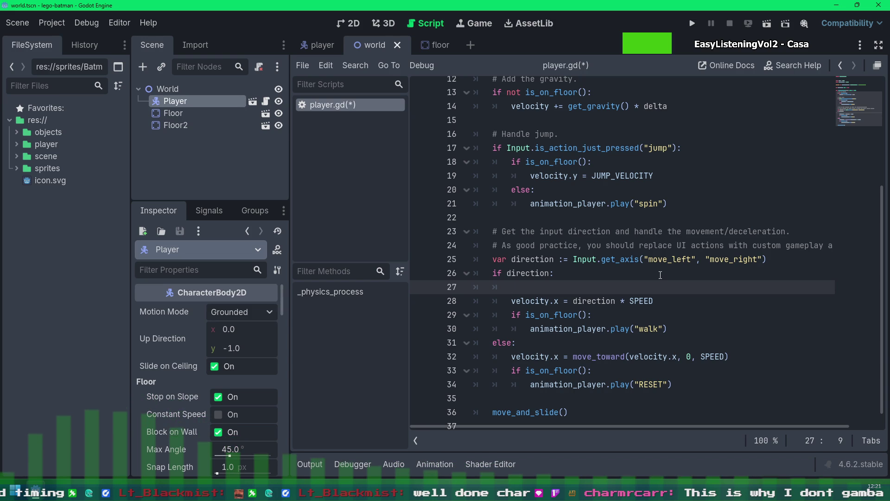
key("BackSpace")
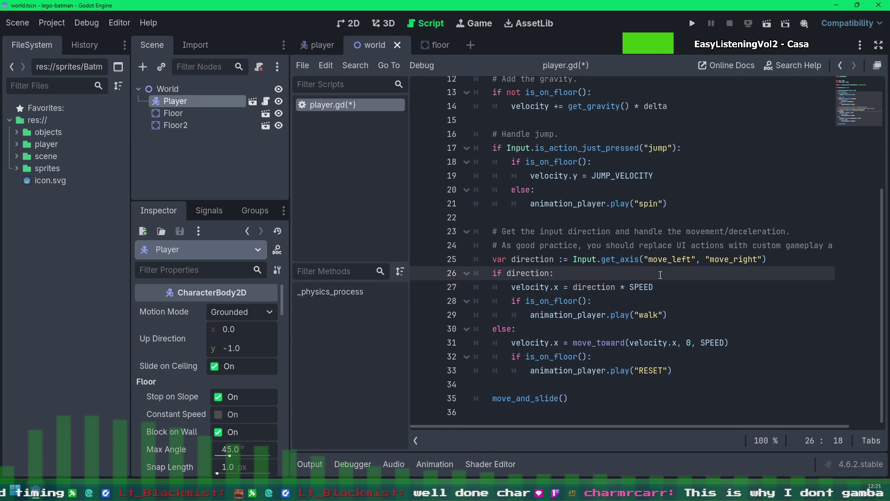
scroll(498, 257, "up", 3)
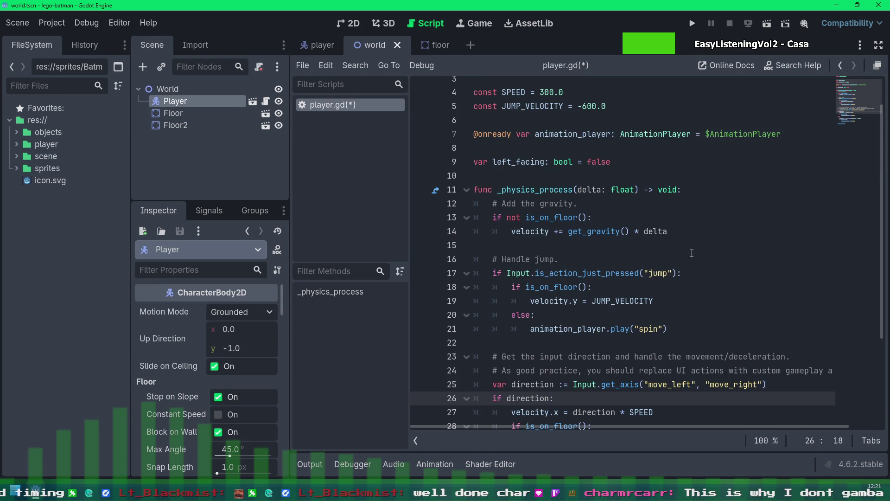
Delete the left_facing variable line again and save player.gd
left_click_drag(631, 162, 632, 150)
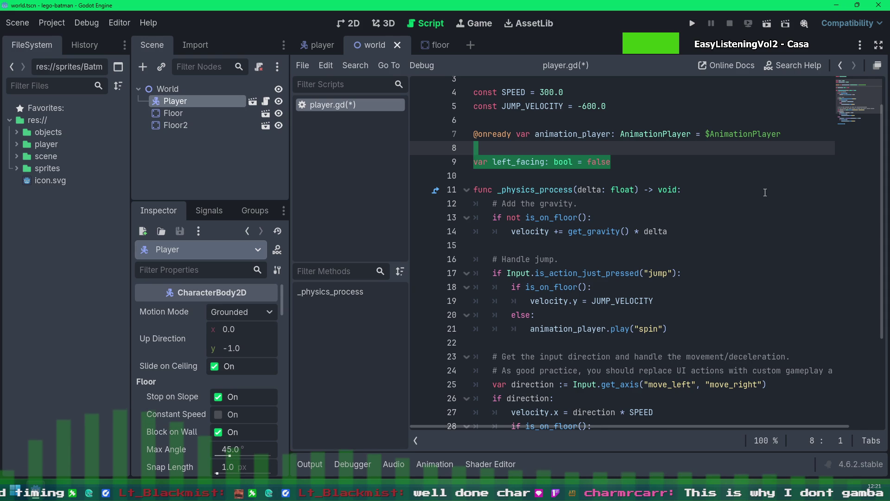
key("BackSpace")
key("ctrl+s")
scroll(815, 278, "down", 3)
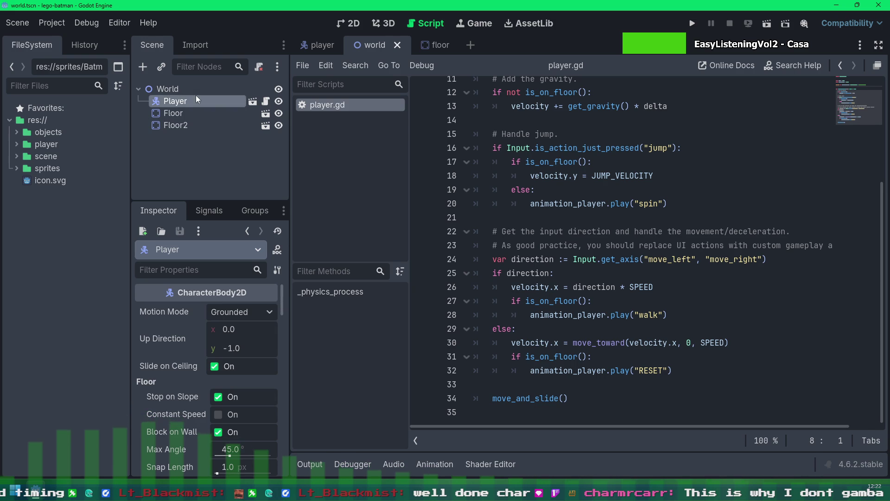
left_click(363, 105)
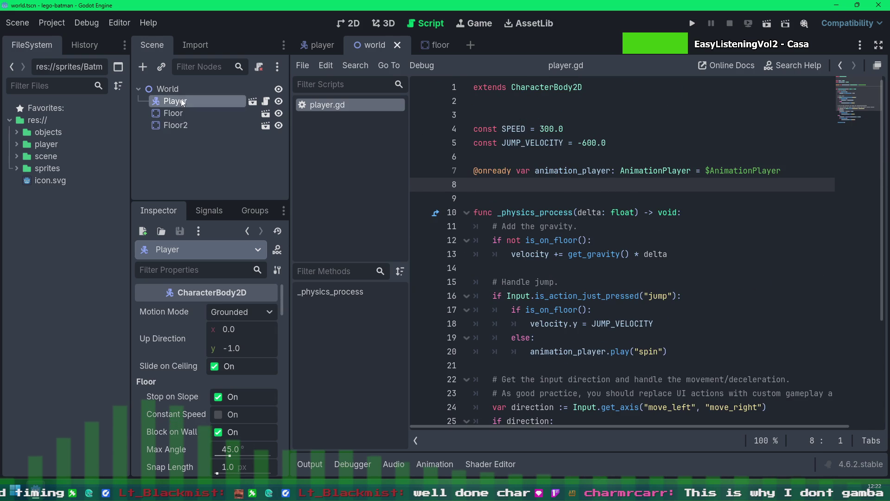
left_click(319, 45)
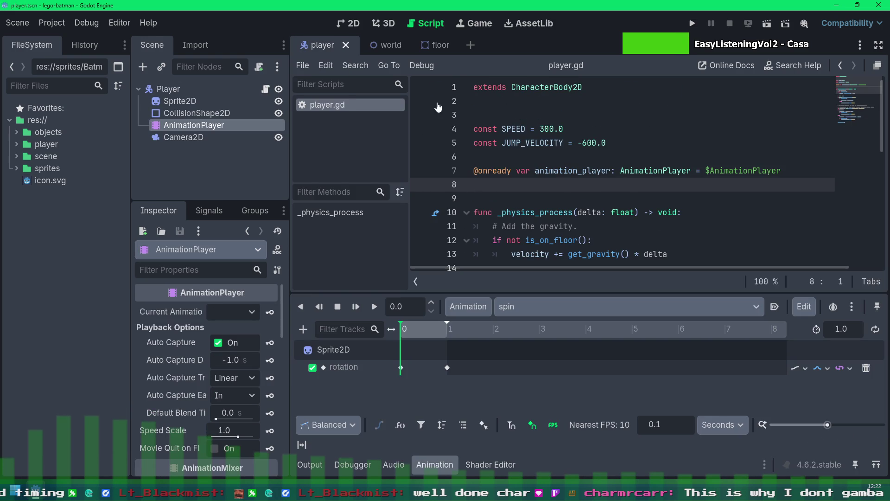
left_click(176, 101)
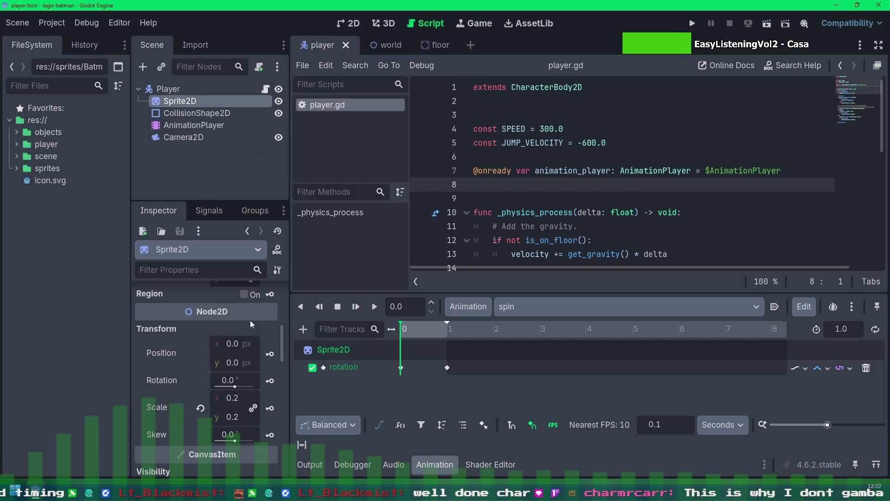
scroll(218, 385, "down", 5)
scroll(219, 385, "up", 2)
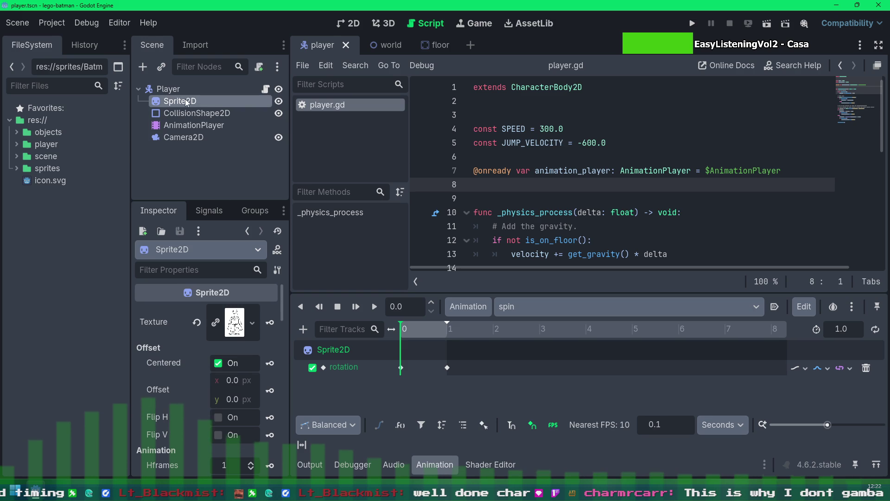
left_click_drag(185, 100, 499, 175)
scroll(674, 214, "down", 5)
scroll(675, 214, "down", 1)
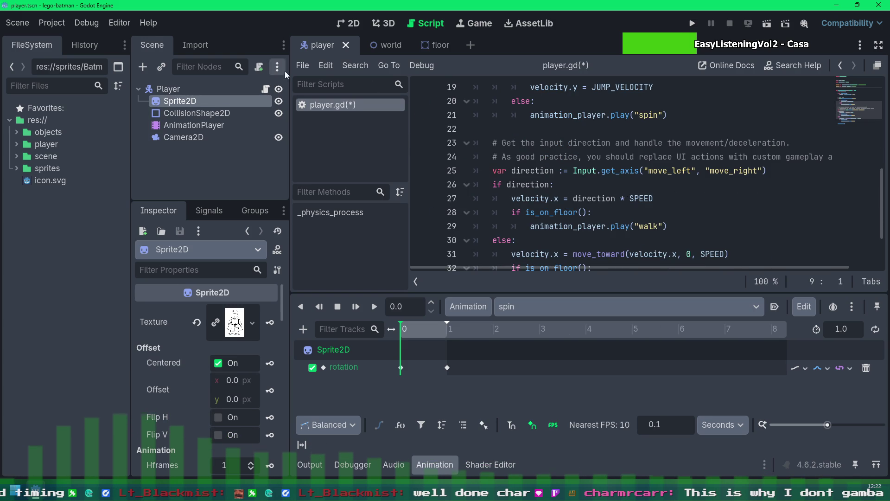
scroll(651, 200, "up", 1)
scroll(651, 200, "up", 2)
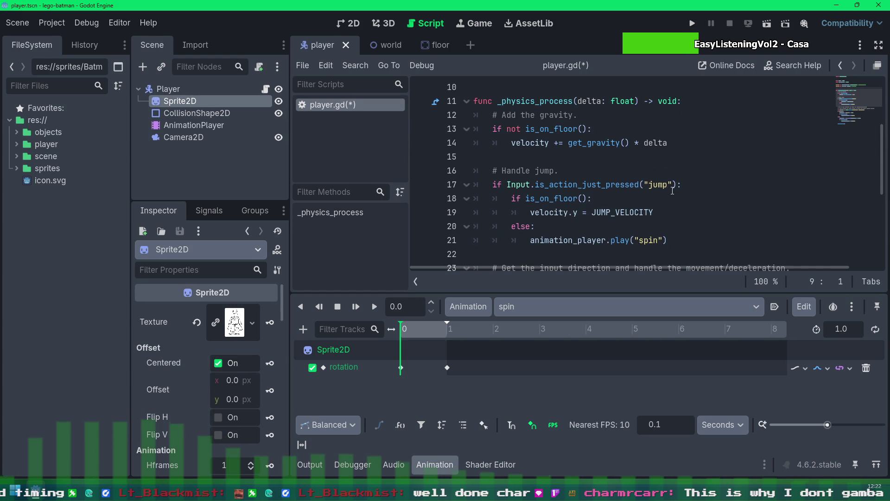
scroll(671, 195, "down", 3)
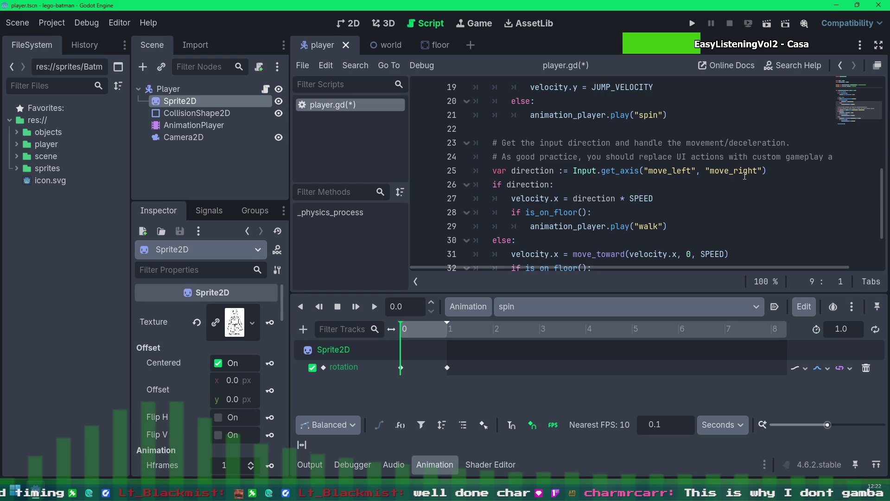
scroll(590, 216, "up", 2)
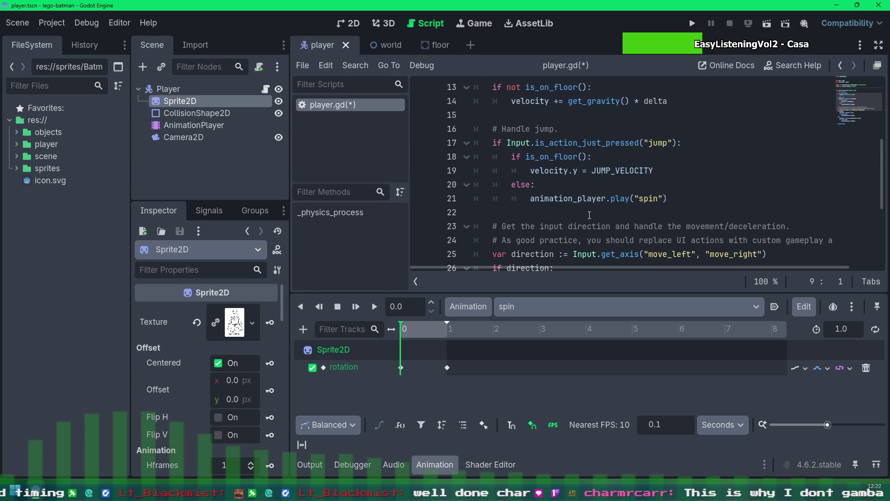
Copy the jump input check line and paste it on a new line after the jump block
left_click_drag(491, 144, 684, 148)
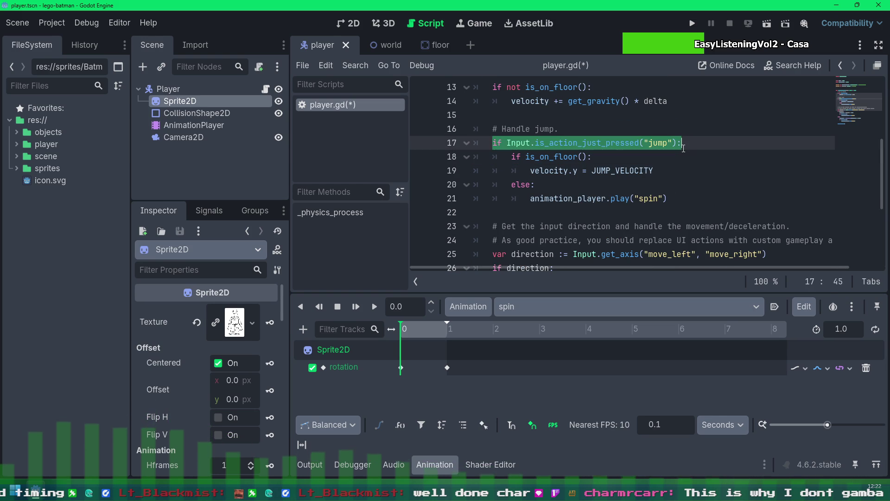
left_click(602, 217)
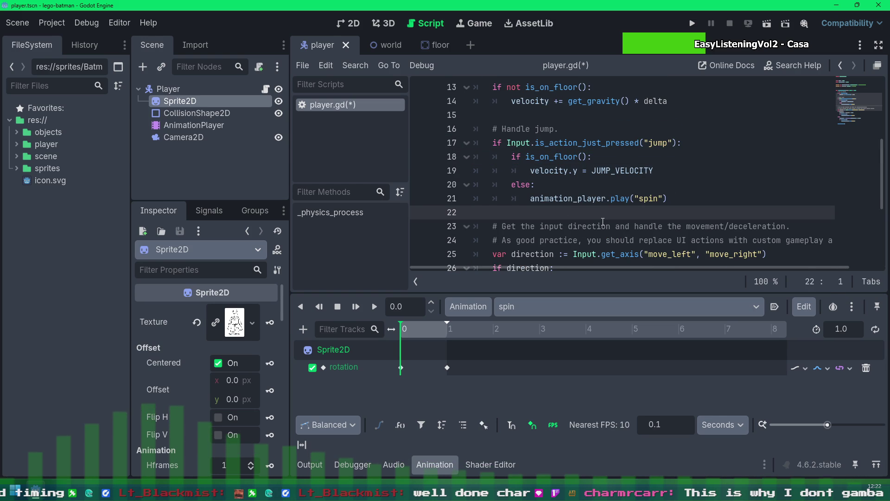
key("Return")
key("ctrl+v")
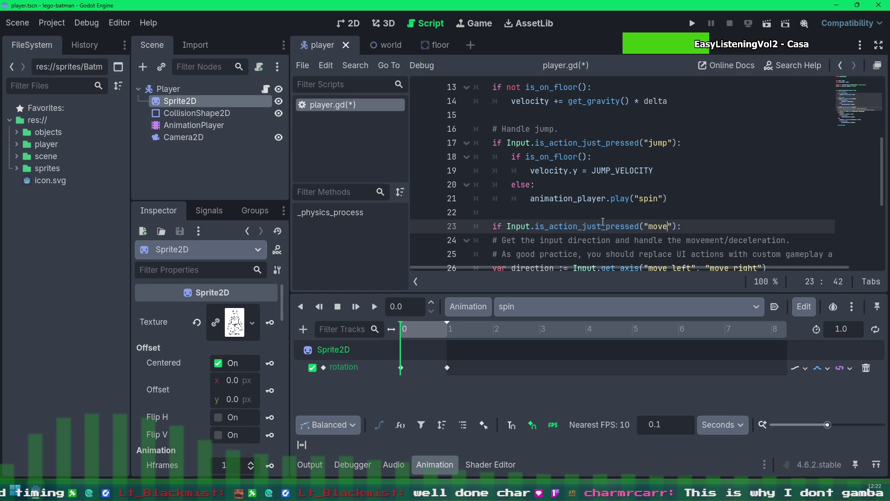
Turn the pasted check into move_left setting sprite_2d.flip_h = true
key("Return")
key("Return")
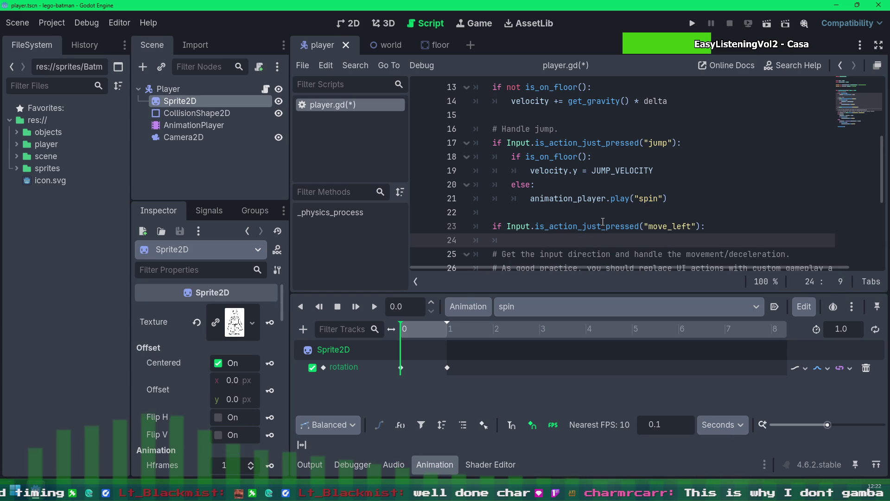
type("sprie")
key("BackSpace")
type("te_2d.fli")
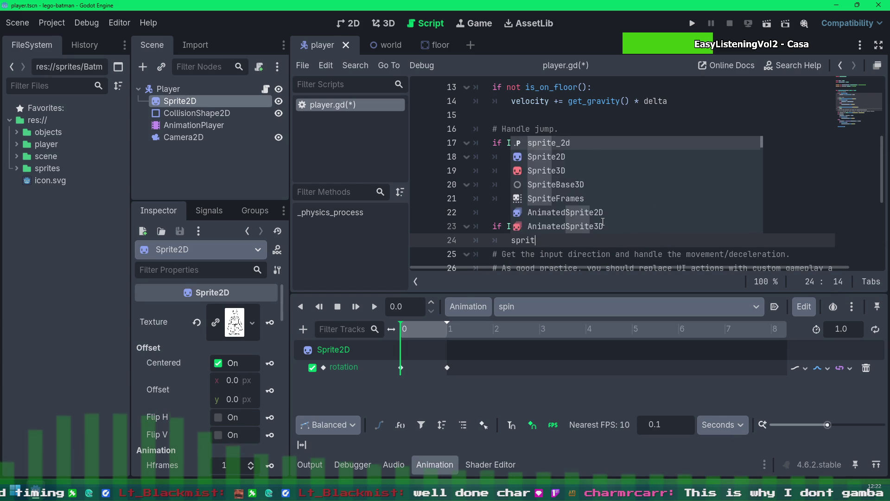
key("Return")
type(".fl")
key("Return")
type("= true")
Duplicate the block as a move_right check setting flip_h = false, and save the script
key("shift+Up")
key("shift+Home")
key("Right")
key("Return")
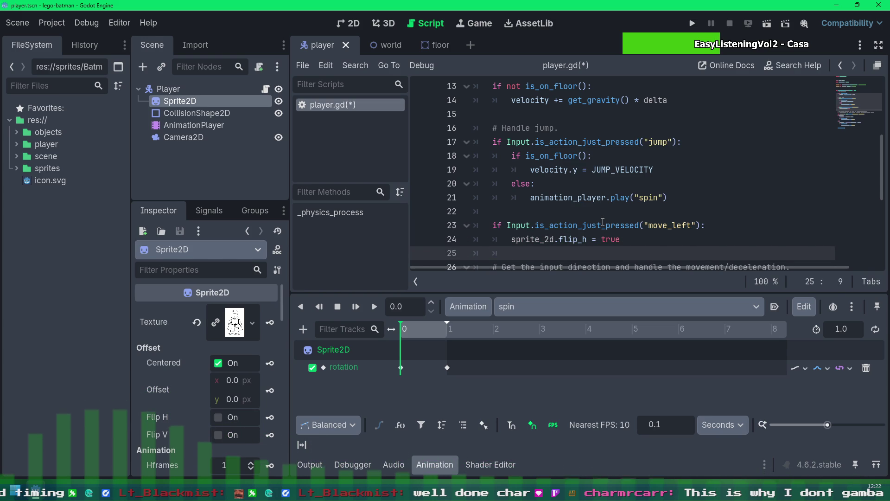
key("ctrl+v")
key("Up")
key("Left")
key("Left")
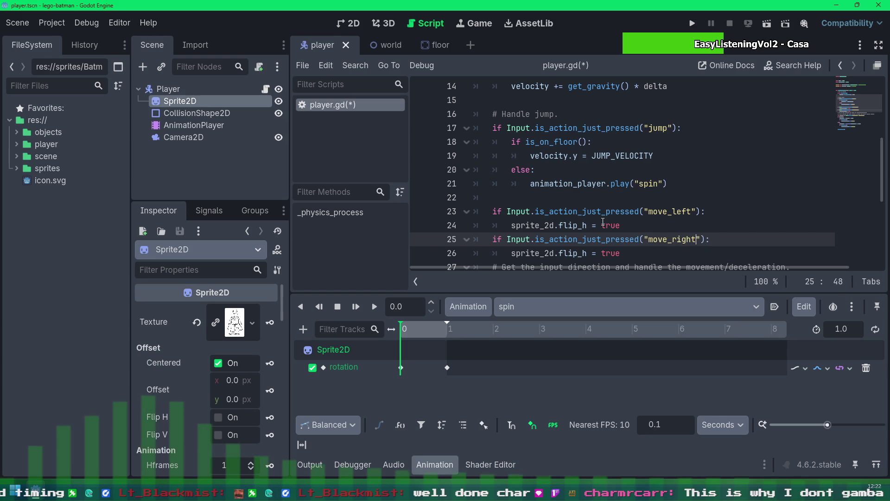
key("ctrl+space")
key("Escape")
key("Down")
type("f")
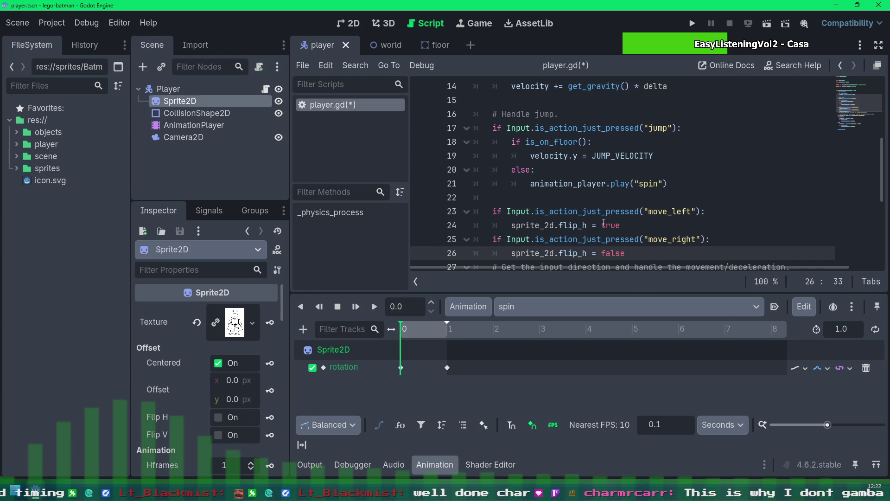
key("ctrl+s")
scroll(721, 195, "up", 5)
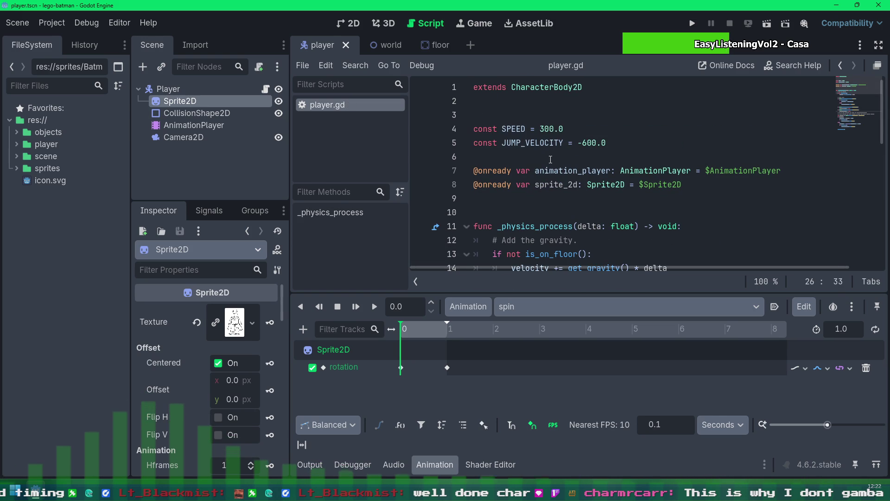
Declare a left_facing: bool = false variable after the other declarations
left_click(541, 200)
key("Return")
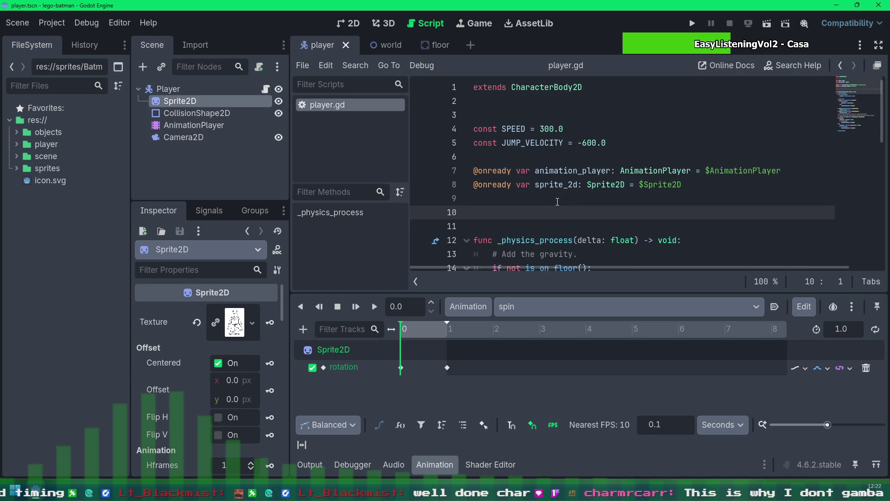
type("varle")
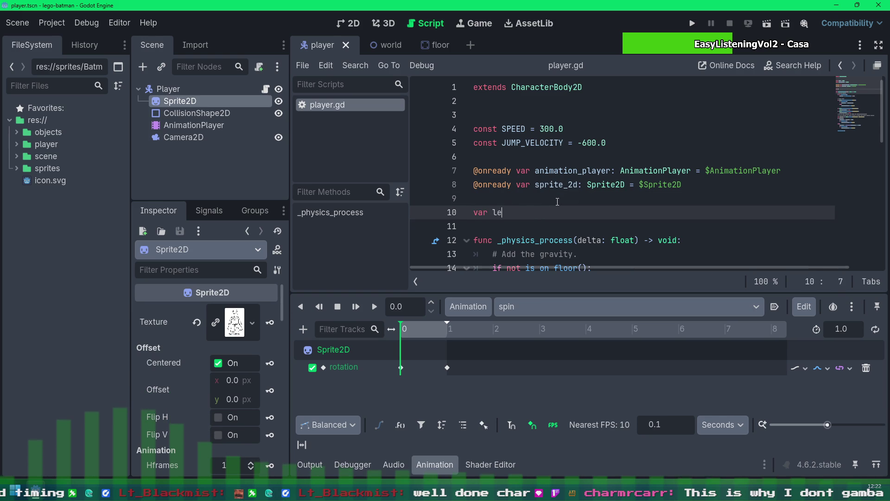
type("acing")
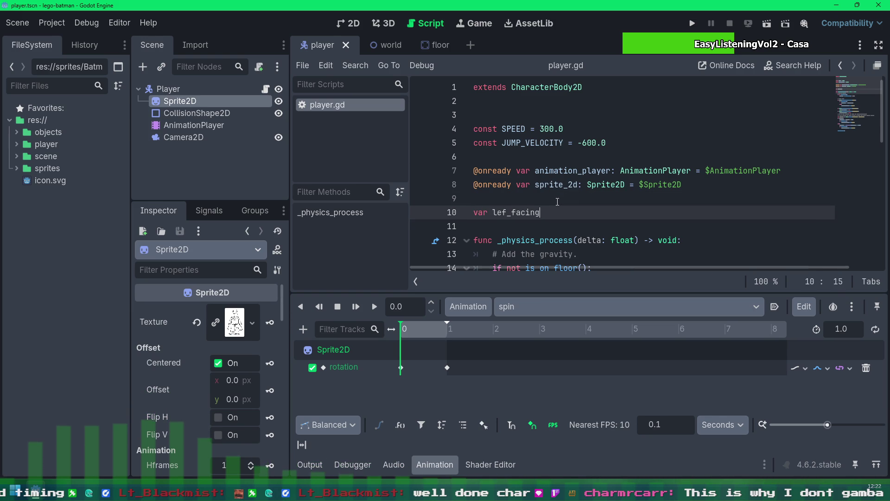
type("_faci")
type(" boo")
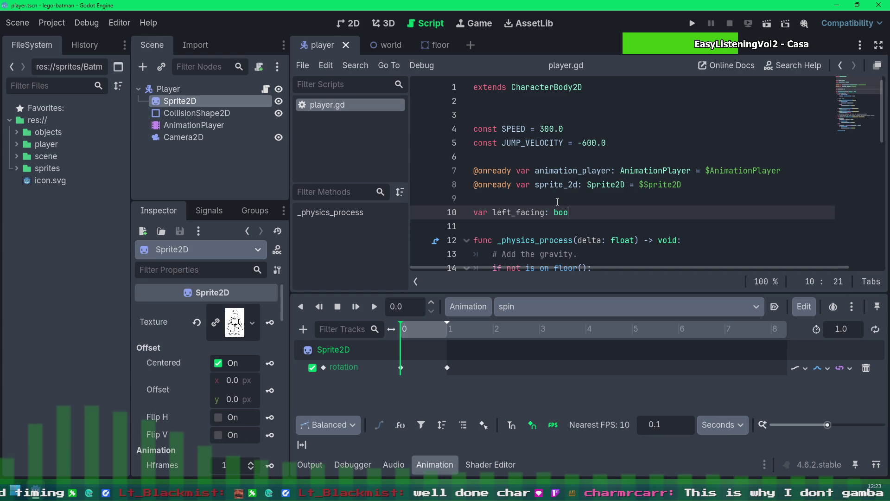
type("l = true")
key("BackSpace")
key("BackSpace")
key("BackSpace")
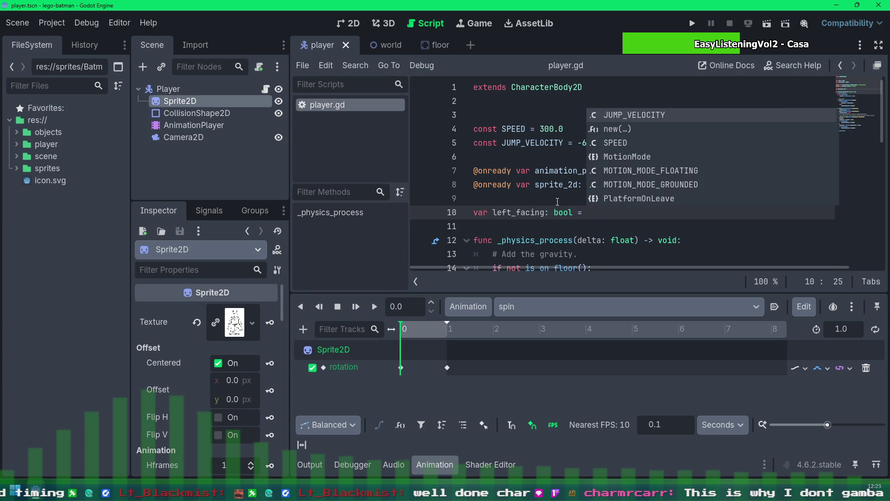
type("false")
key("Down")
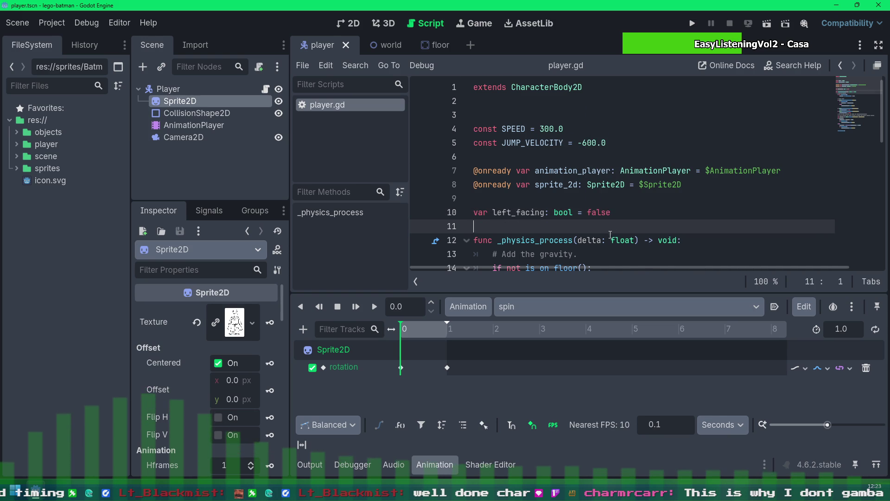
scroll(556, 202, "down", 6)
Replace the flip_h assignments on lines 25 and 27 with left_facing = true and false
left_click_drag(620, 171, 513, 171)
type("left_ga")
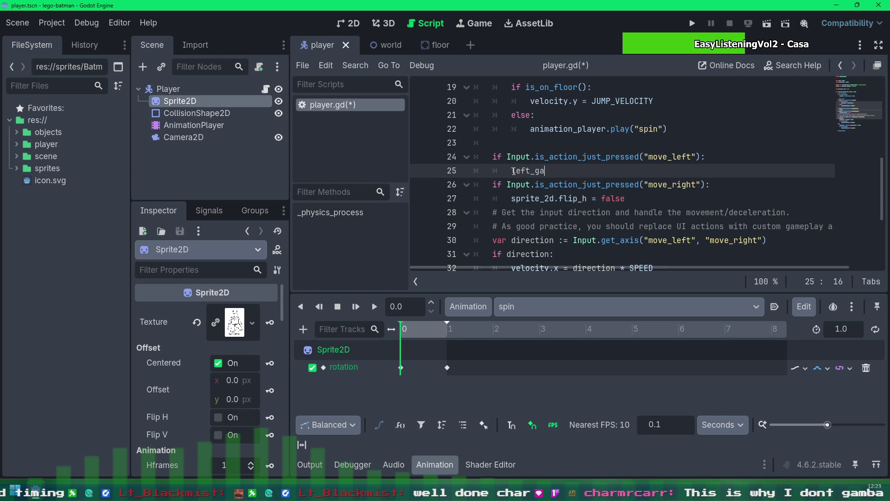
key("BackSpace")
key("BackSpace")
type("facing = tru")
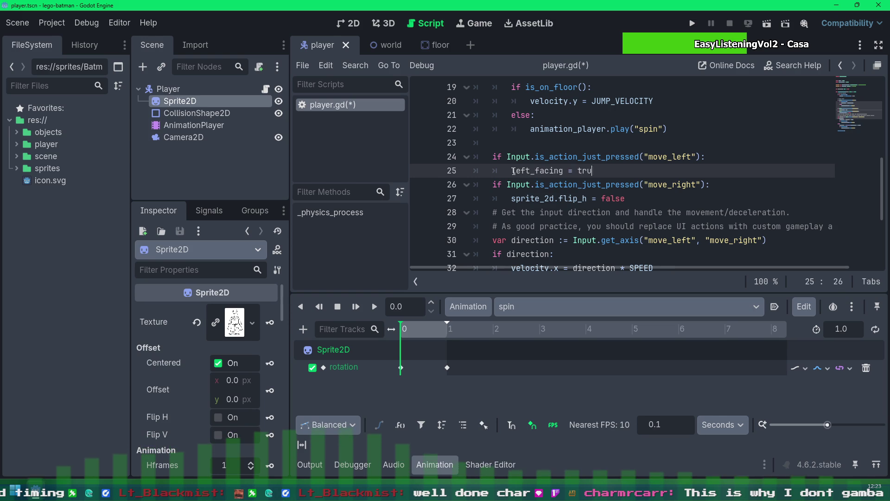
key("Down")
key("Down")
key("shift+Home")
type("left_f")
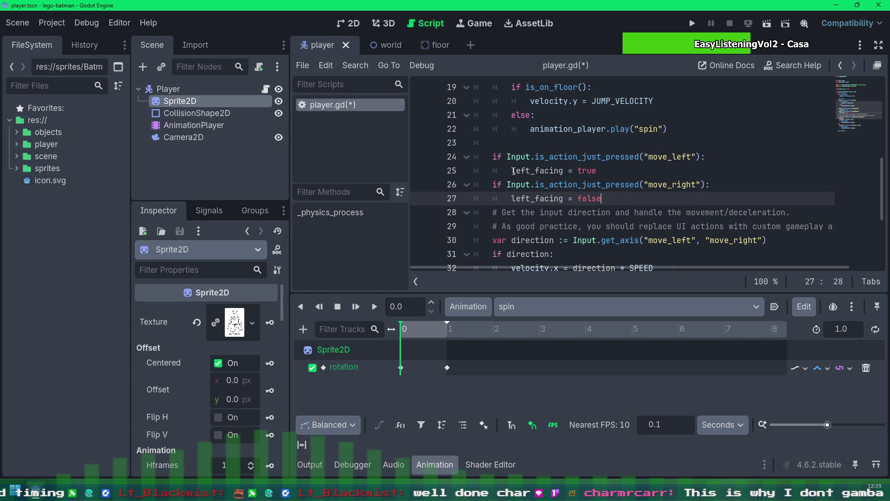
scroll(696, 194, "down", 2)
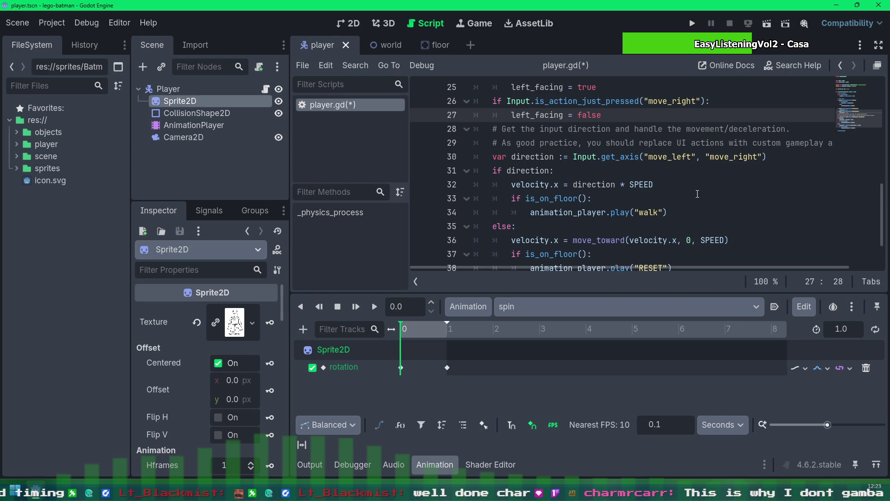
left_click(673, 197)
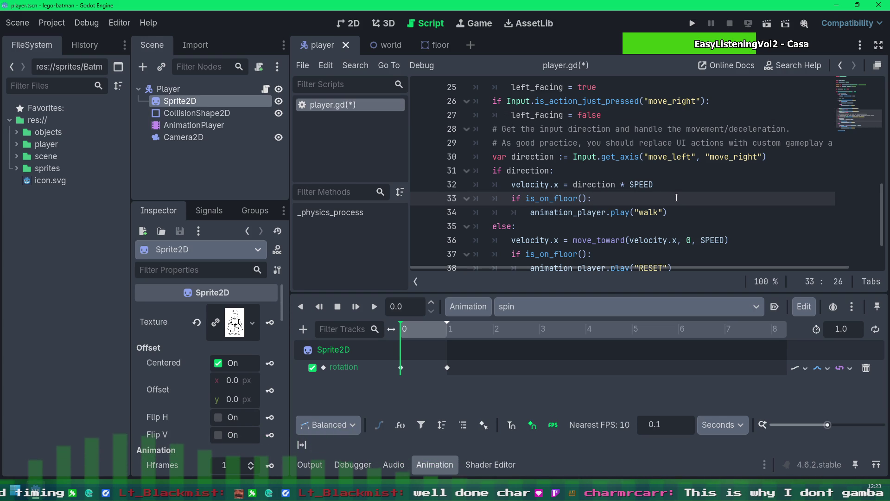
Save the script and look over the comment and direction-check lines around line 27–31
key("ctrl+s")
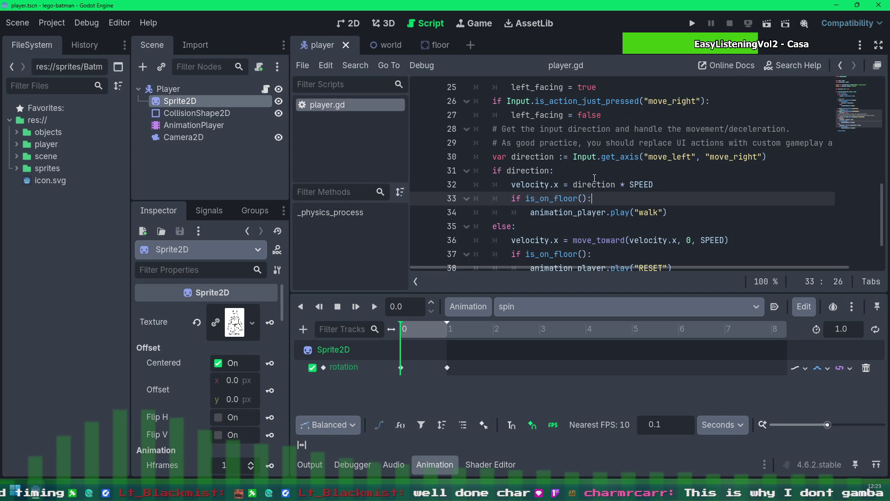
left_click(492, 171)
key("Up")
key("Up")
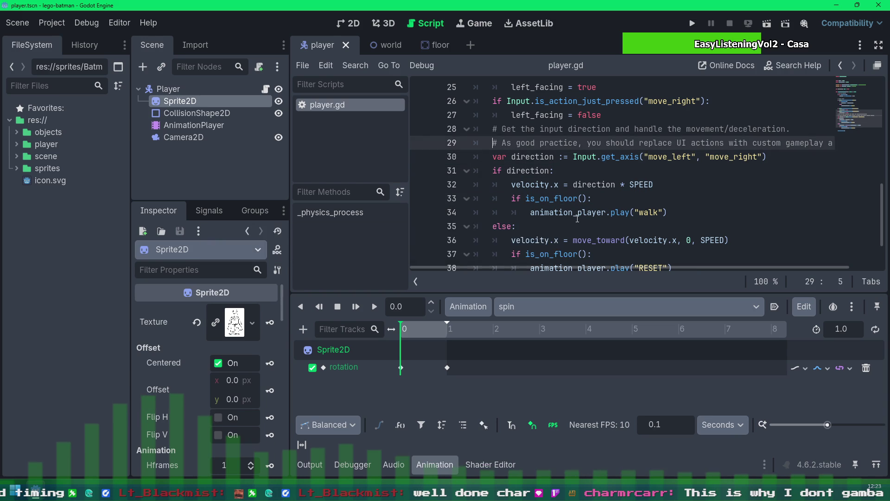
key("Up")
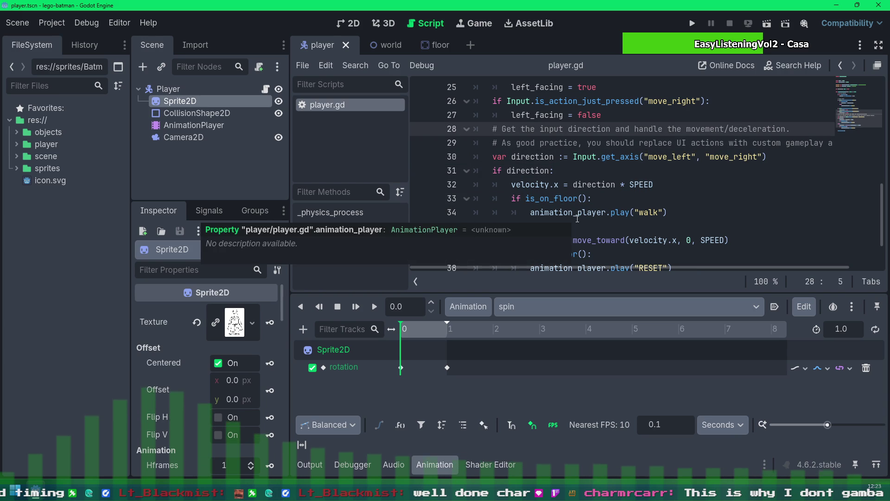
key("Down")
key("Down")
key("Down")
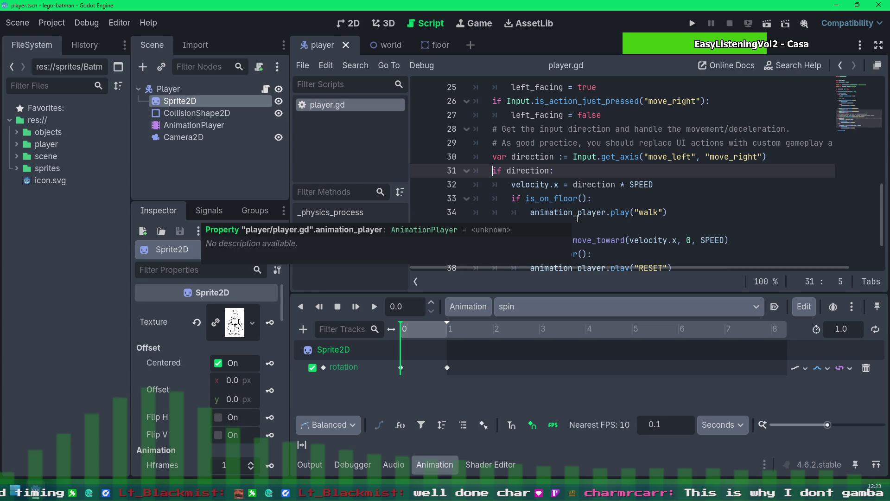
scroll(725, 263, "up", 2)
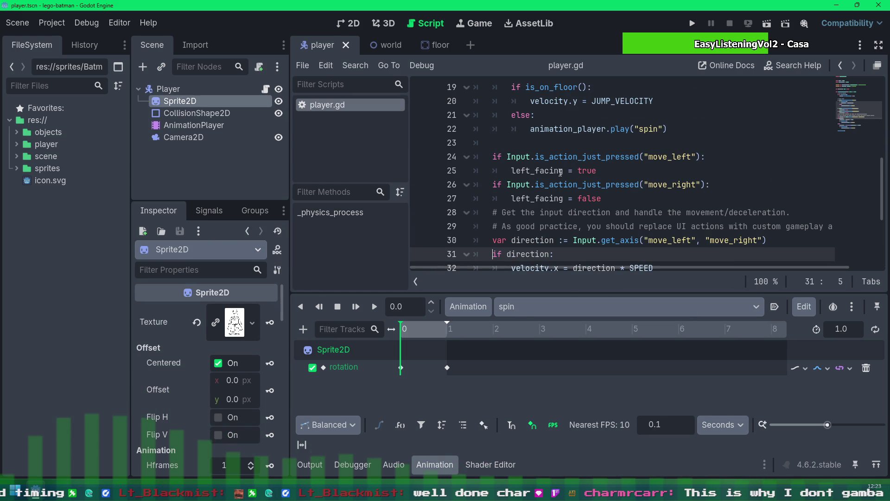
left_click(574, 198)
Undo the left_facing replacements so the branches set sprite_2d.flip_h again, save, and run with F5
key("ctrl+z")
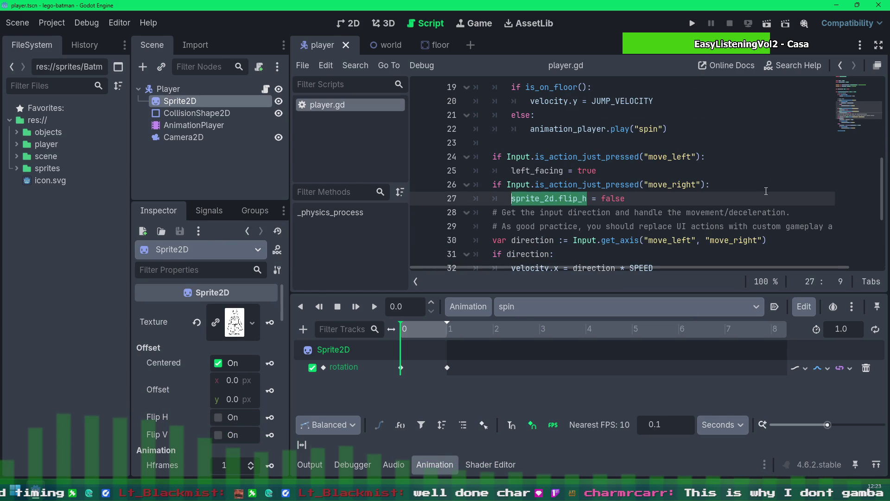
key("ctrl+z")
key("ctrl+z")
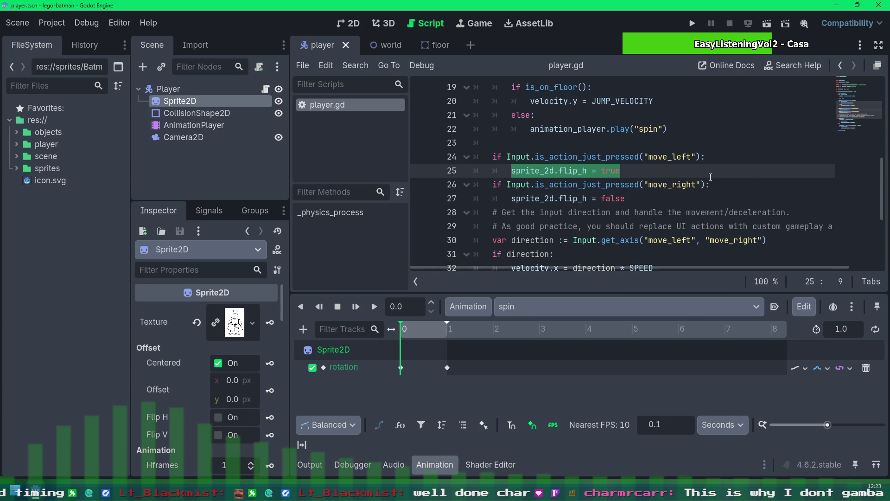
key("ctrl+shift+z")
key("ctrl+s")
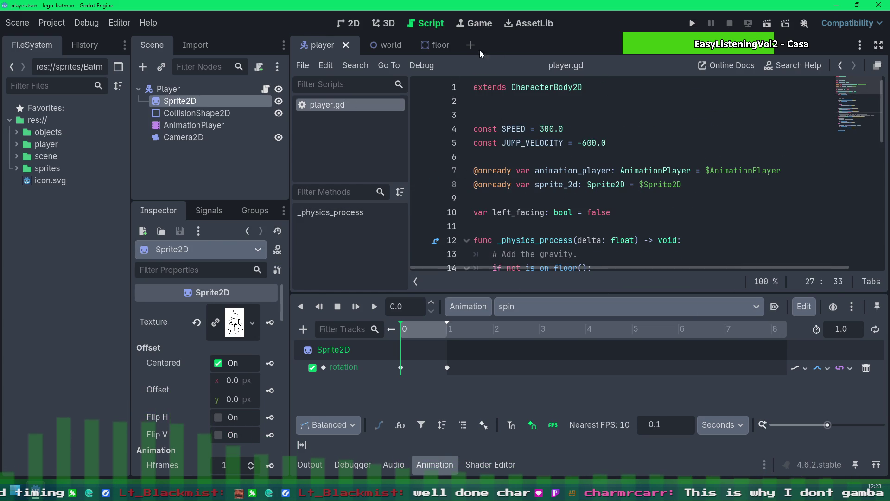
key("ctrl+Tab")
key("F5")
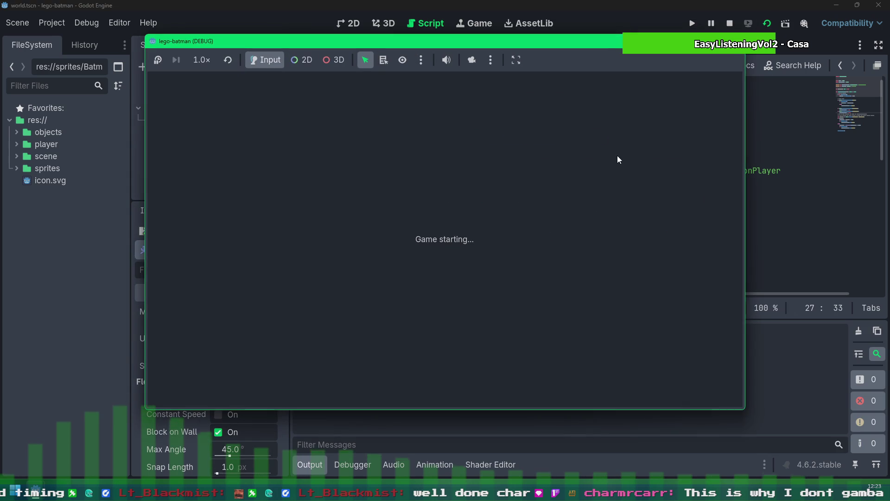
Walk Batman right and left and jump, checking the sprite flips with direction and spins mid-air
key("Right")
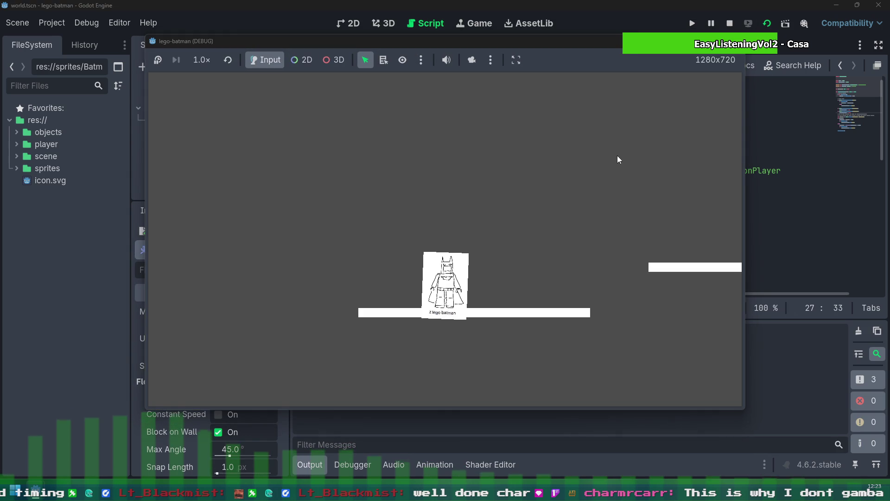
key("space")
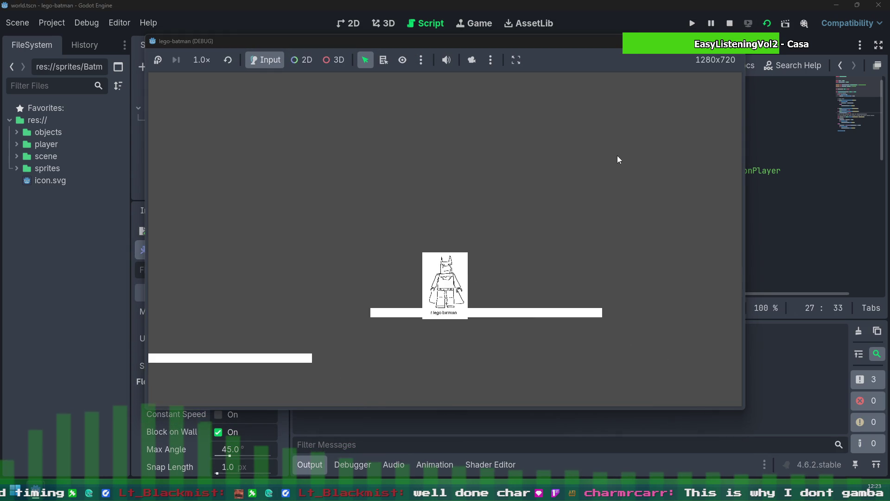
key("Left")
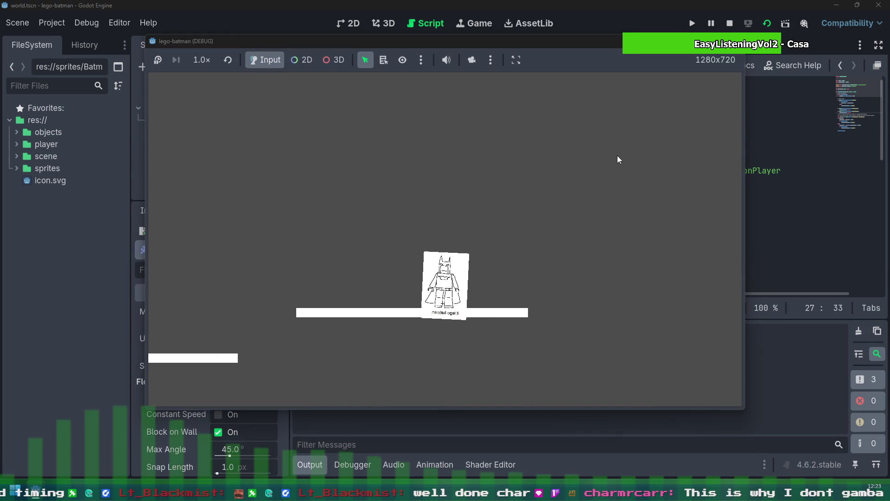
key("space")
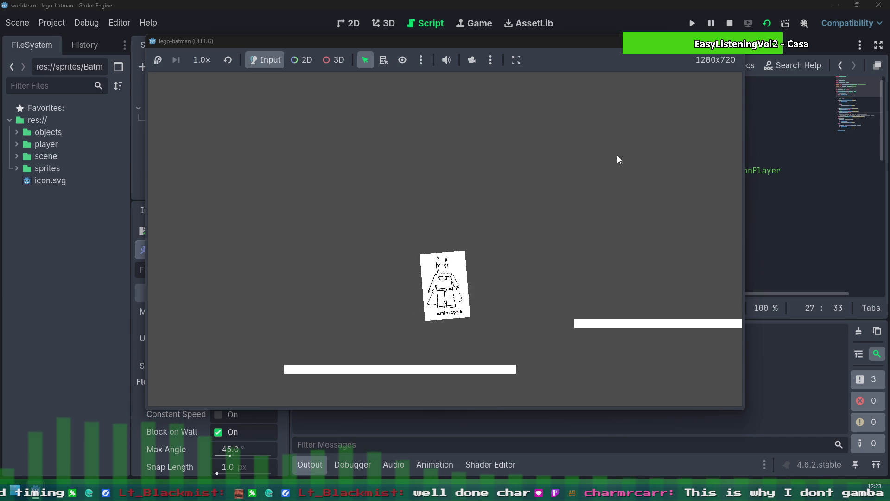
key("Right")
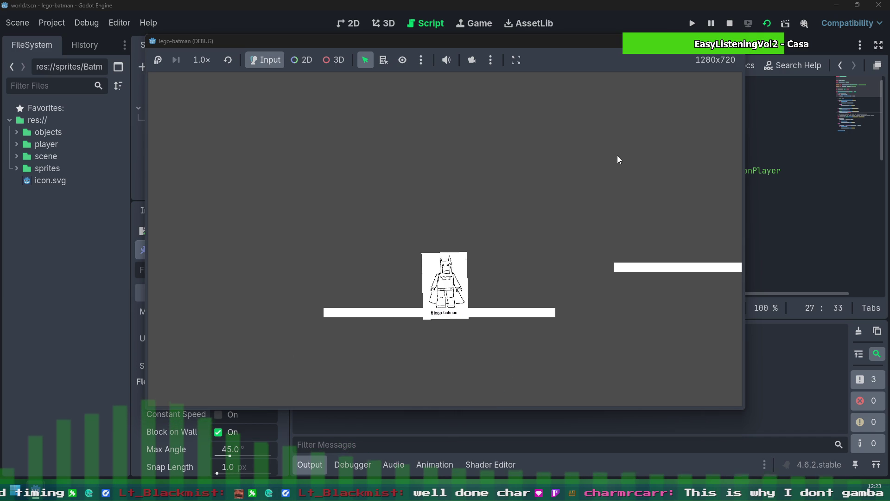
key("Left")
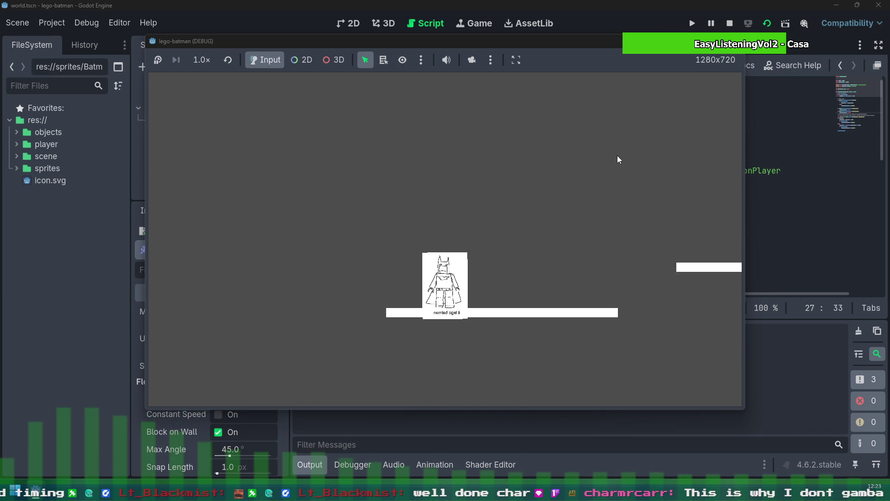
key("Right")
Maximize and restore the game window, stop the run with F8, and save the scene
left_click(716, 41)
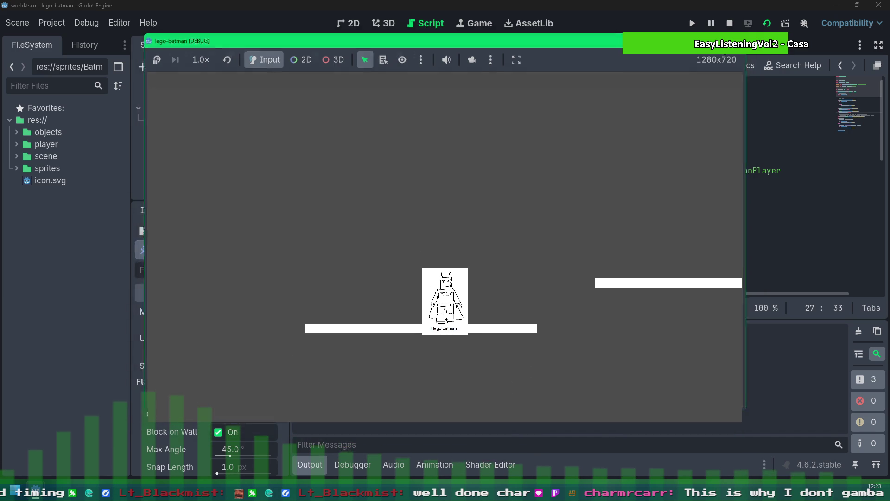
left_click(856, 6)
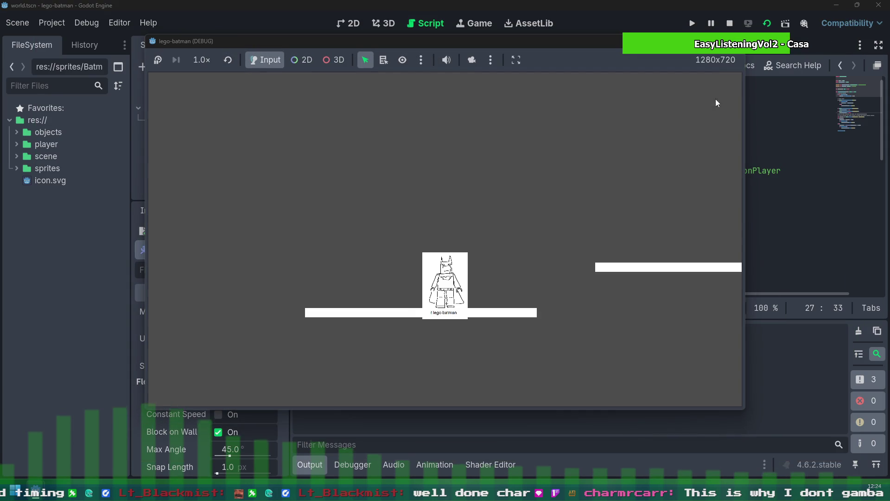
key("F8")
key("ctrl+s")
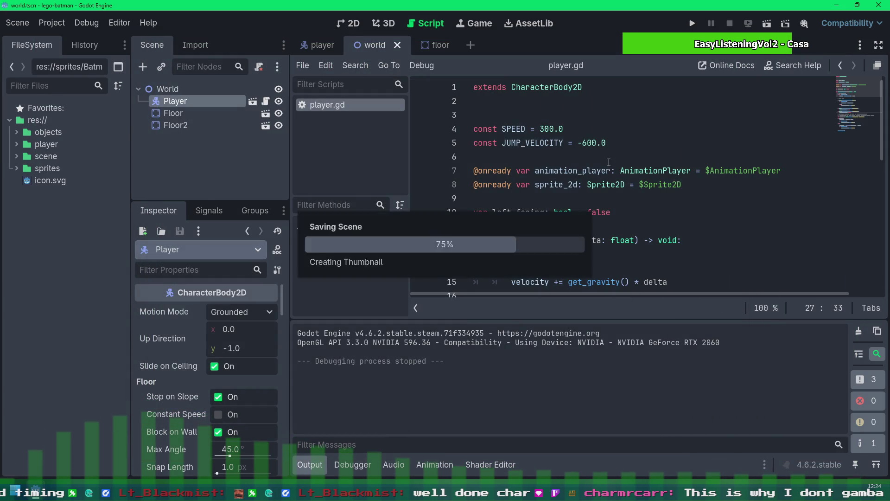
In Project Settings > Display > Window, set the Viewport Width to 640
left_click(62, 22)
left_click(77, 40)
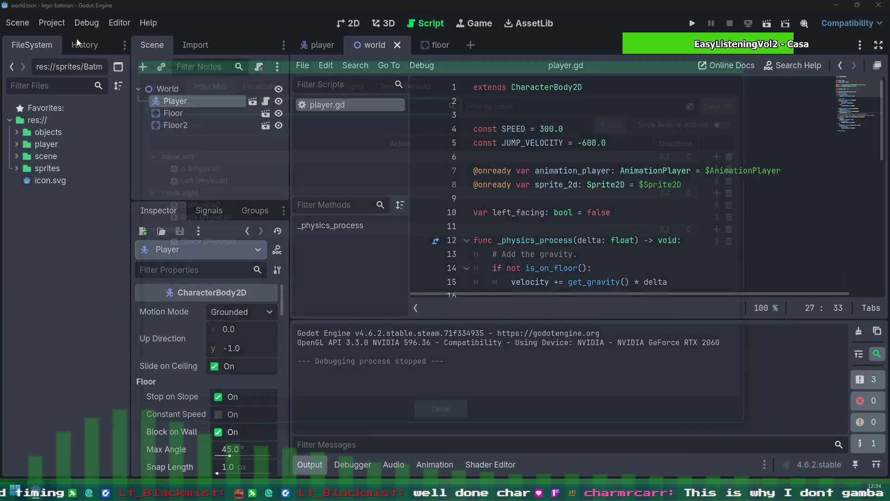
left_click(135, 69)
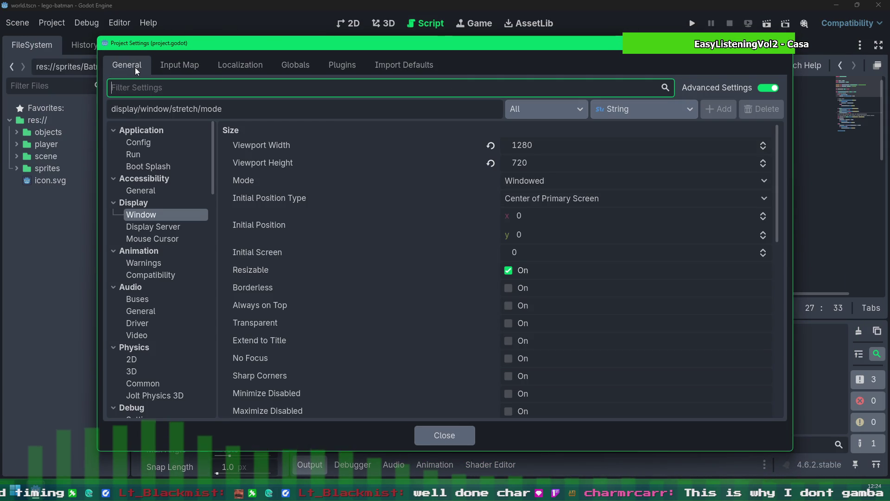
left_click(556, 147)
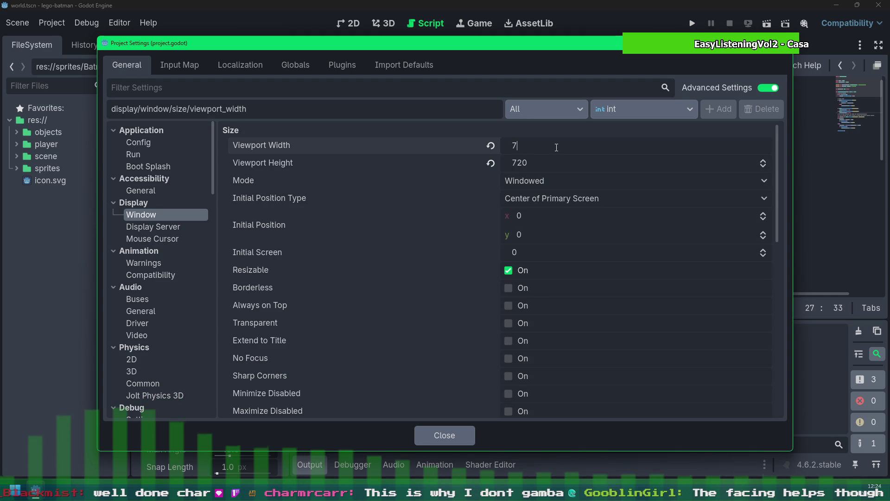
type("640")
key("Tab")
type("360")
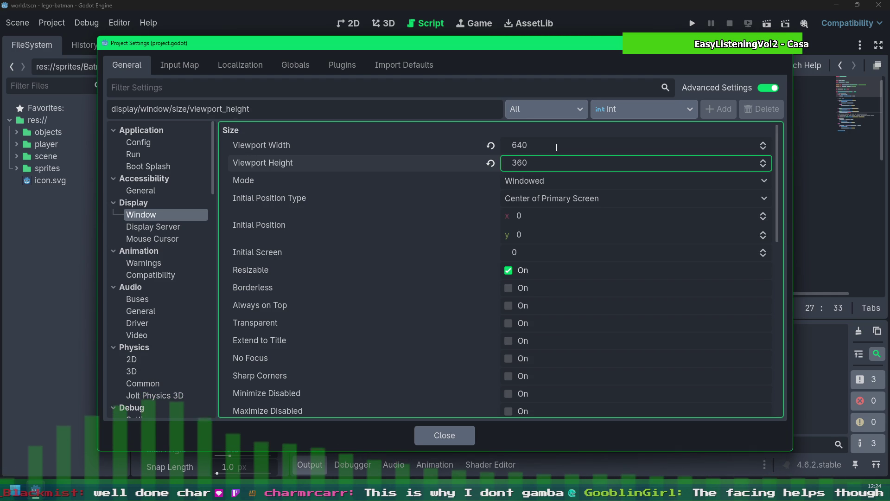
scroll(604, 327, "down", 3)
scroll(605, 326, "down", 3)
scroll(591, 309, "up", 6)
scroll(547, 269, "down", 5)
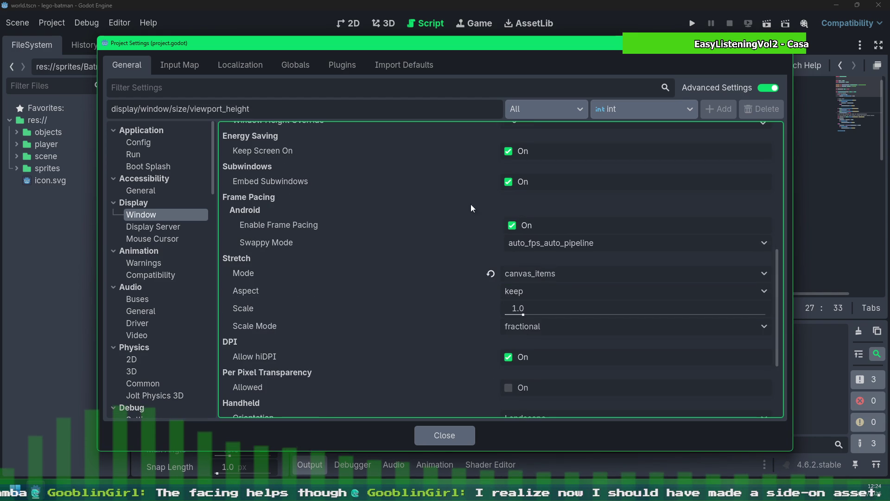
scroll(510, 178, "up", 2)
Set the Window Width Override to 1280 and close Project Settings
left_click(544, 175)
type("1280")
key("Tab")
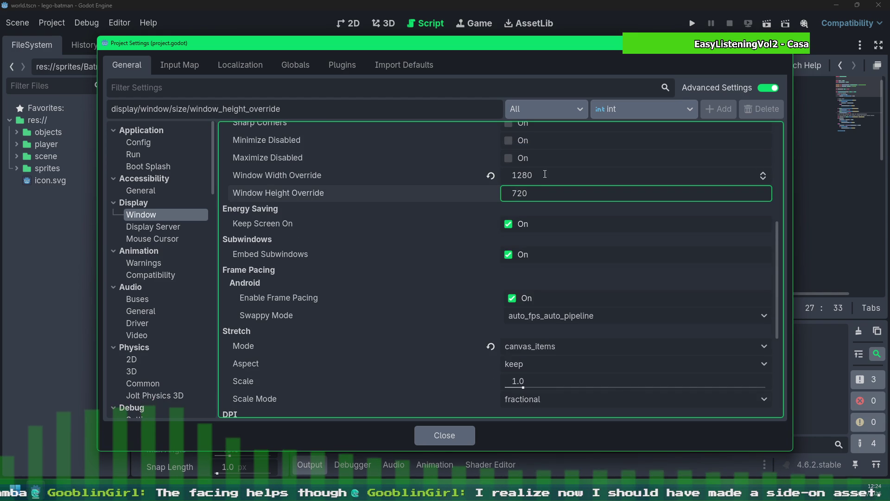
left_click(454, 434)
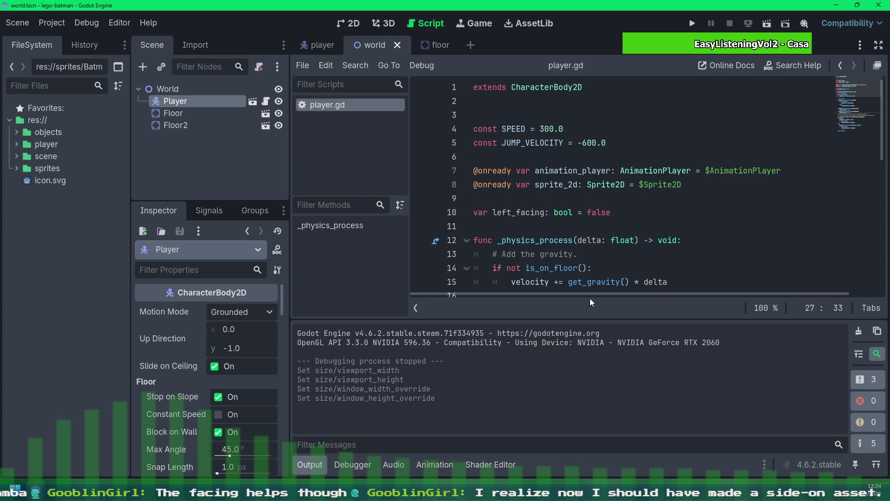
left_click(766, 23)
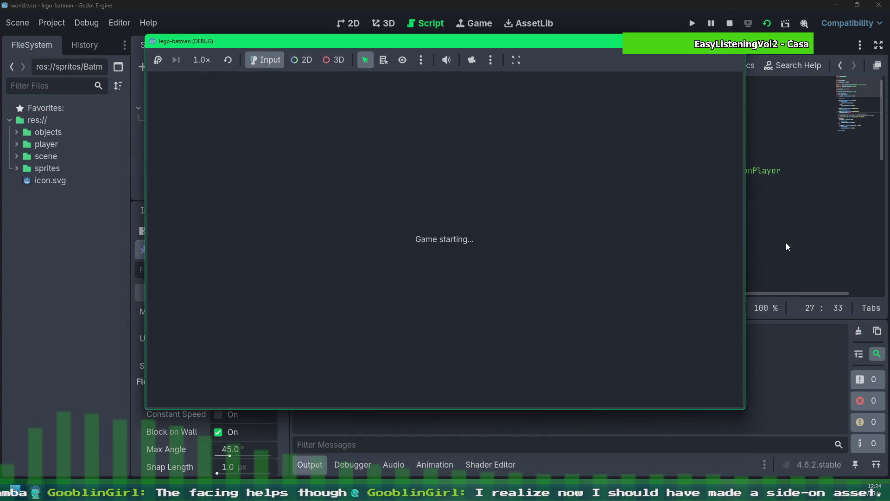
key("Right")
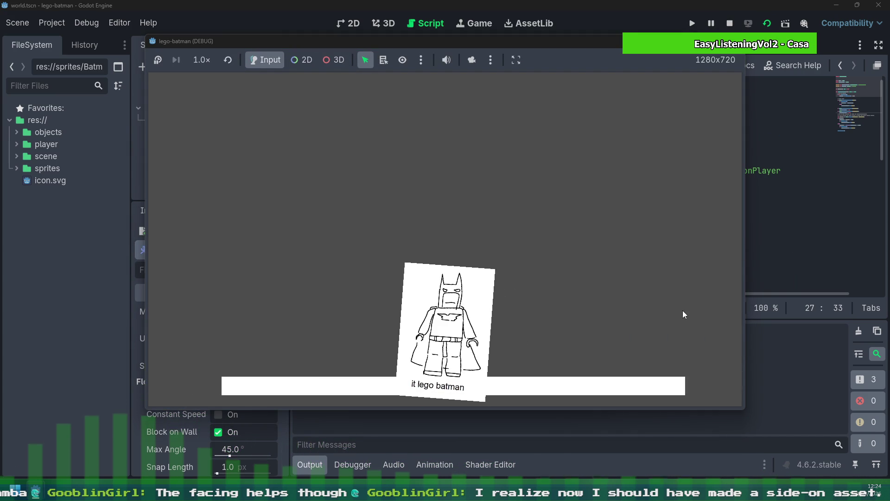
key("Left")
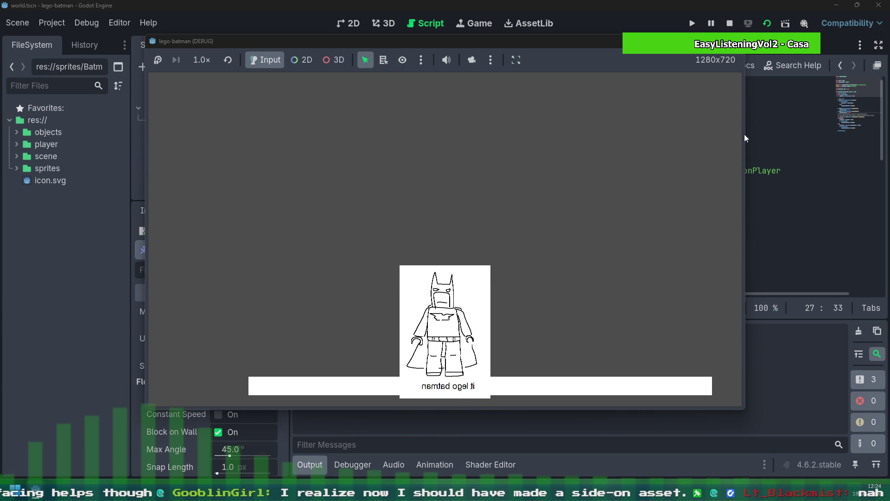
key("F8")
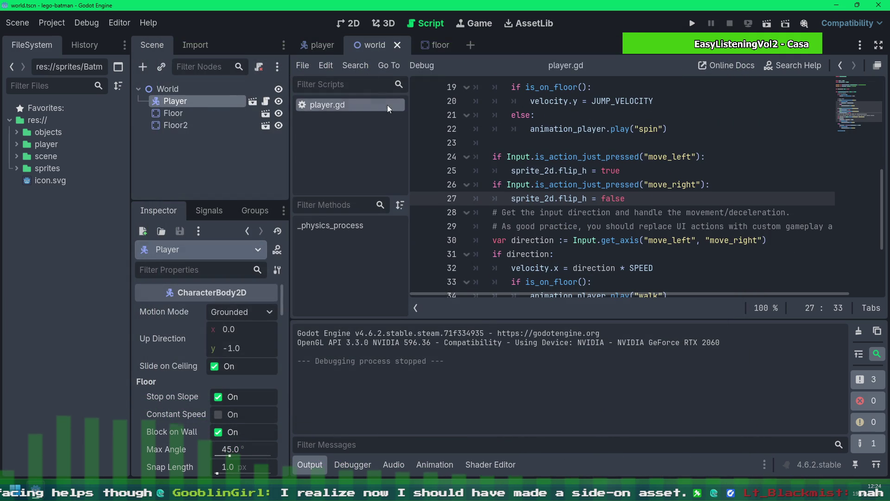
left_click(303, 51)
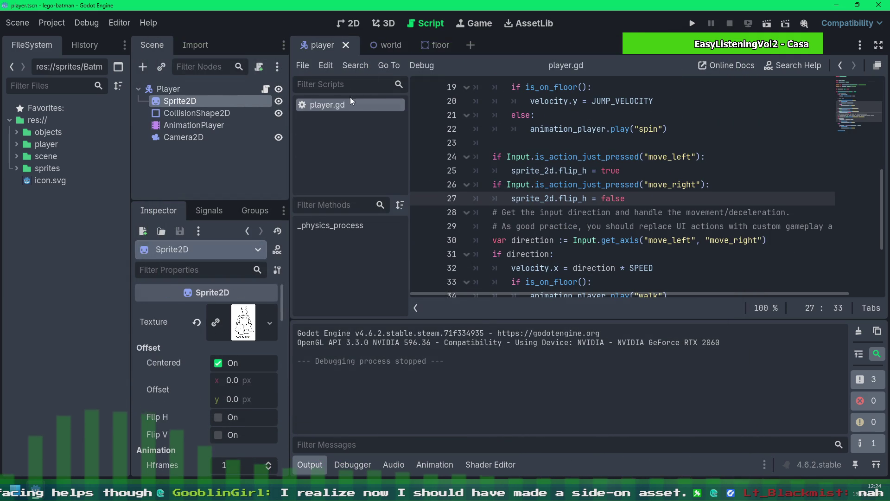
Set the player's Camera2D Offset y to -80, return to the world scene and run the game
left_click(182, 137)
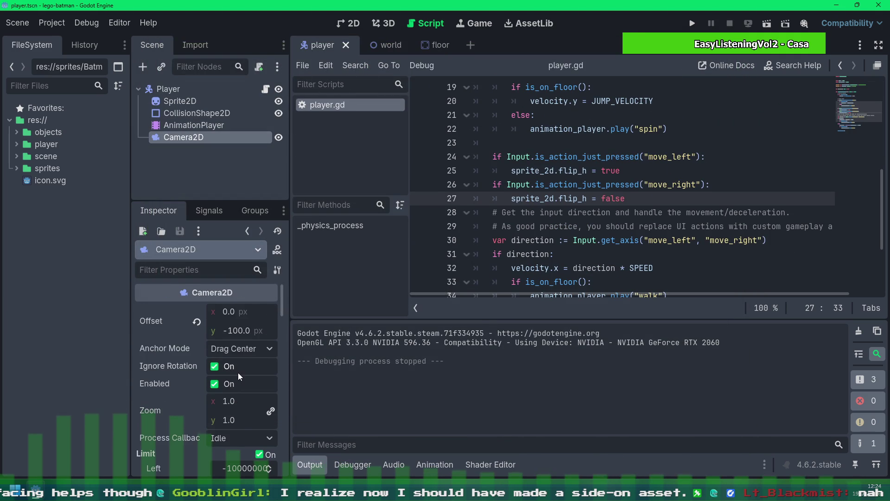
left_click(238, 333)
type("-80")
key("Return")
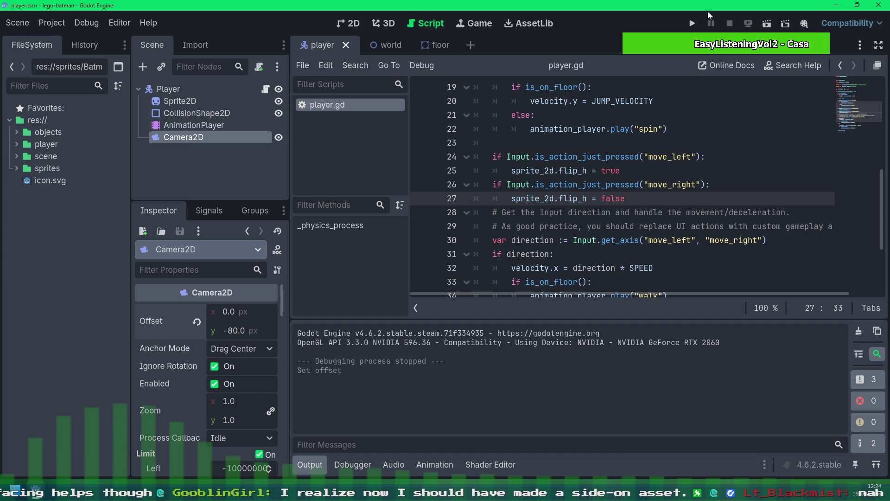
left_click(389, 45)
left_click(768, 23)
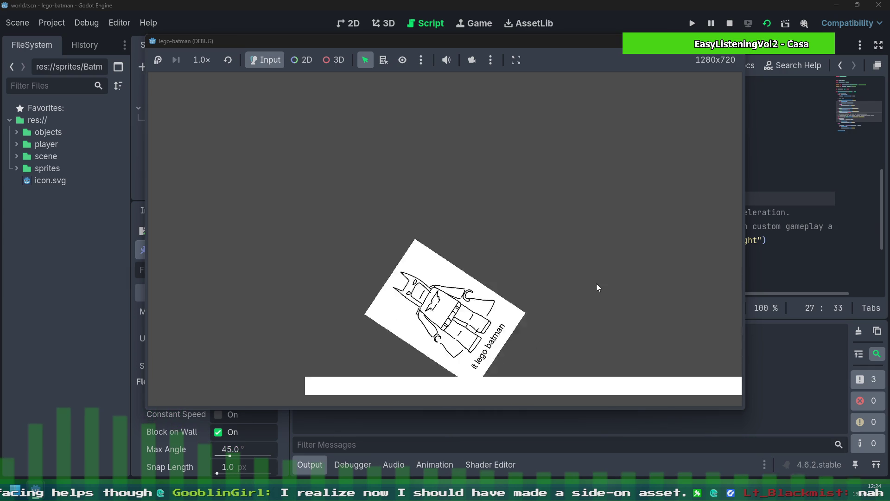
Playtest Batman turning left and right and jump-spinning, stop with F8, and go to the move_left facing check
key("Left")
key("Left")
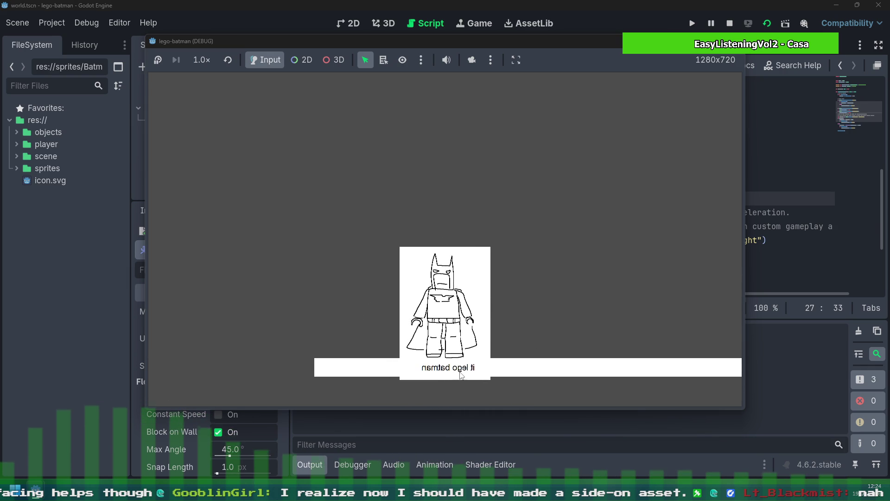
key("Right")
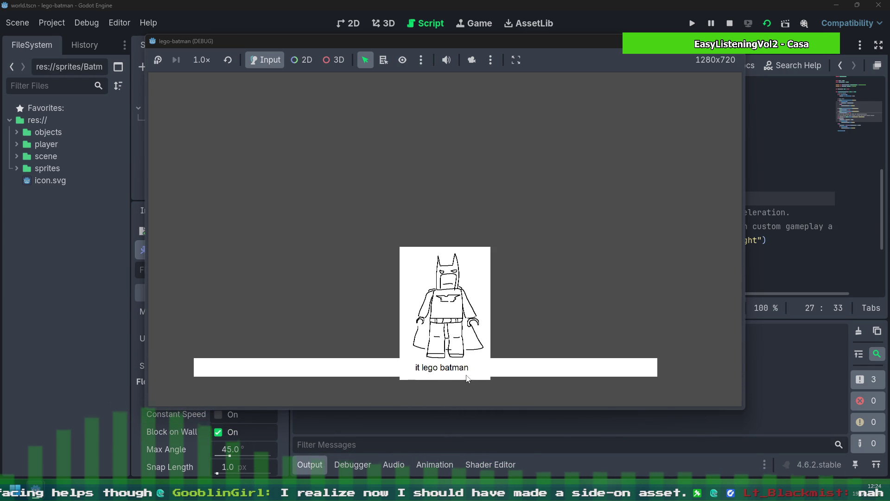
key("Left")
key("Left")
key("space")
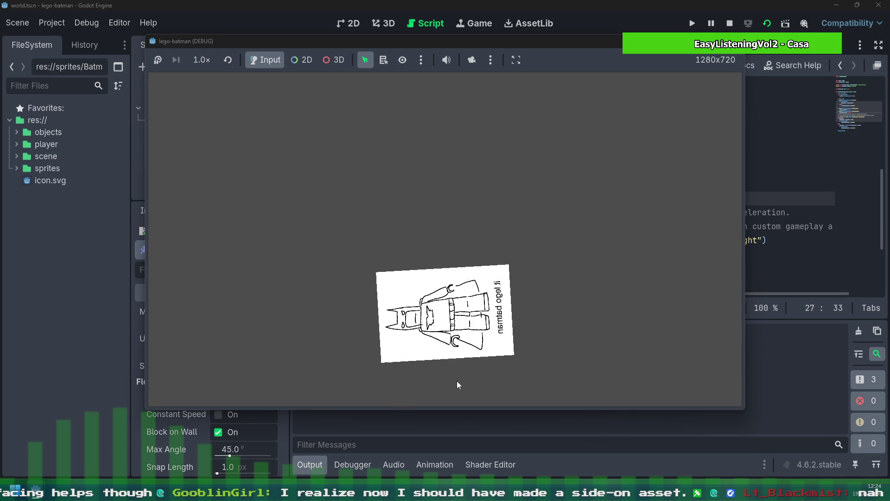
key("Right")
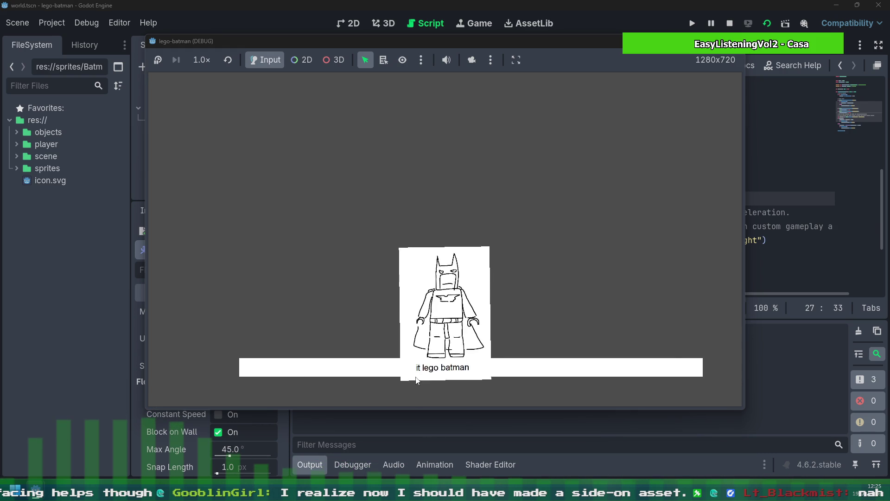
key("space")
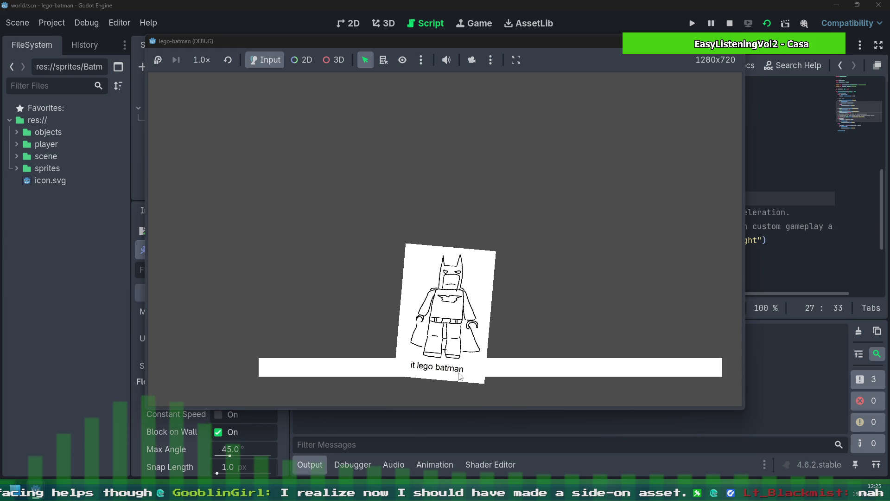
key("Right")
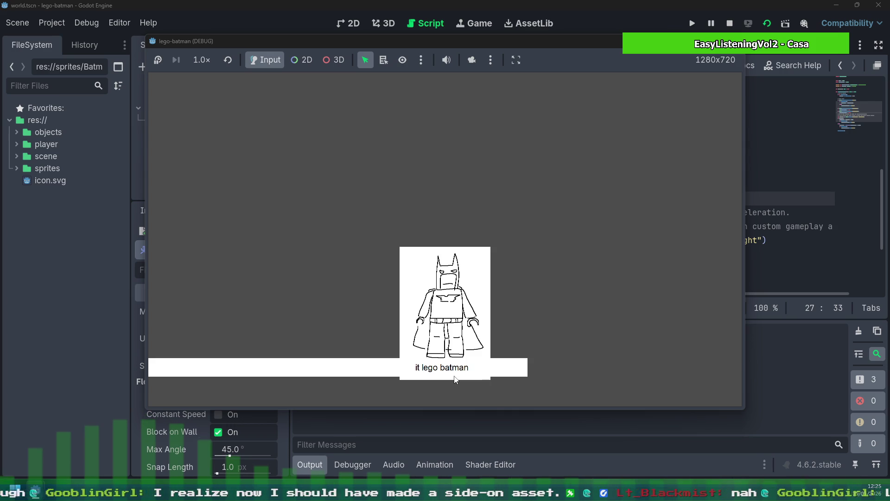
key("Left")
key("Right")
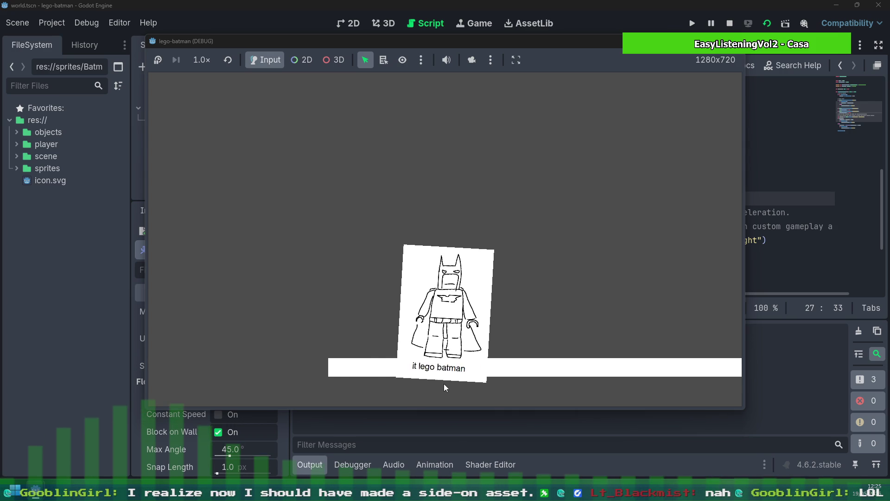
key("Left")
key("Left")
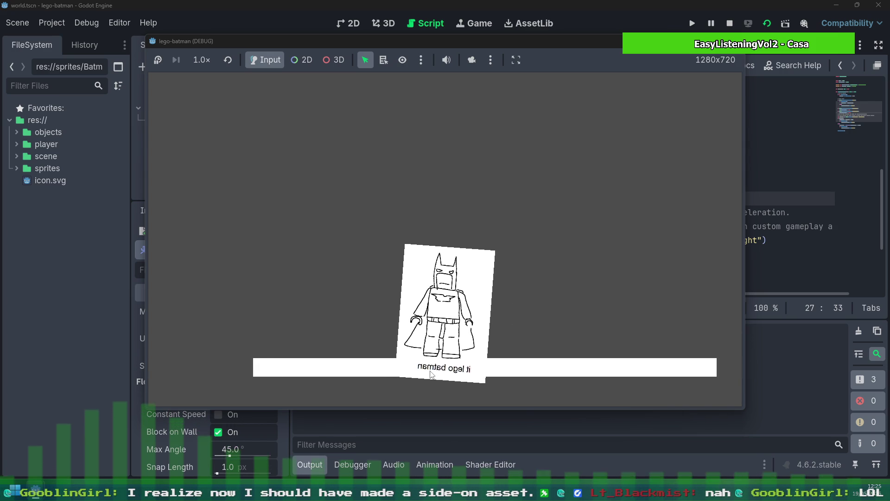
key("Right")
key("Right")
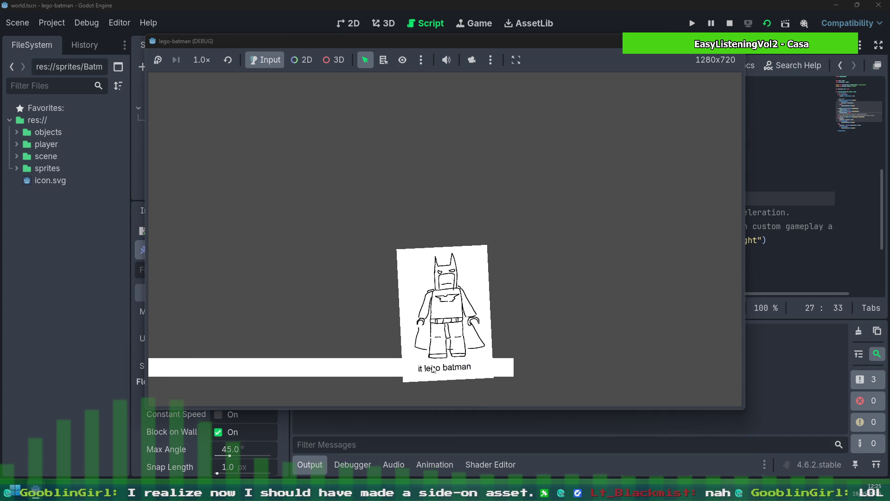
key("Left")
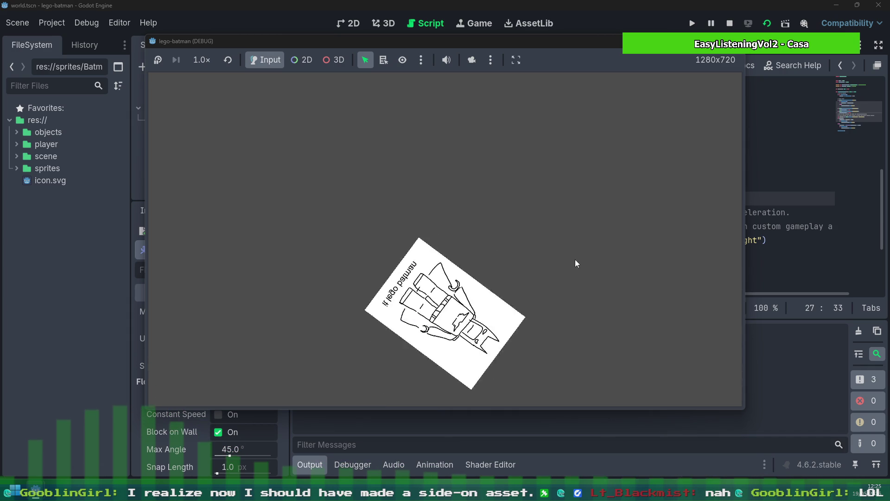
key("F8")
left_click(683, 156)
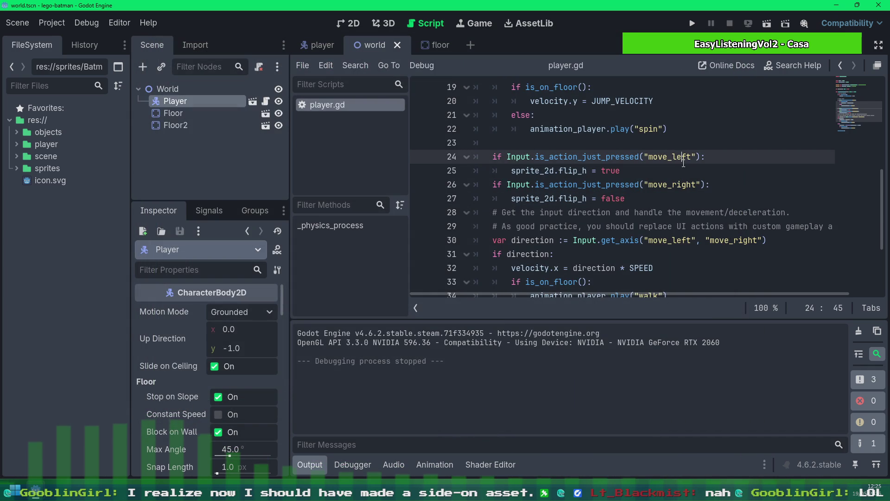
scroll(777, 205, "down", 1)
scroll(733, 192, "down", 2)
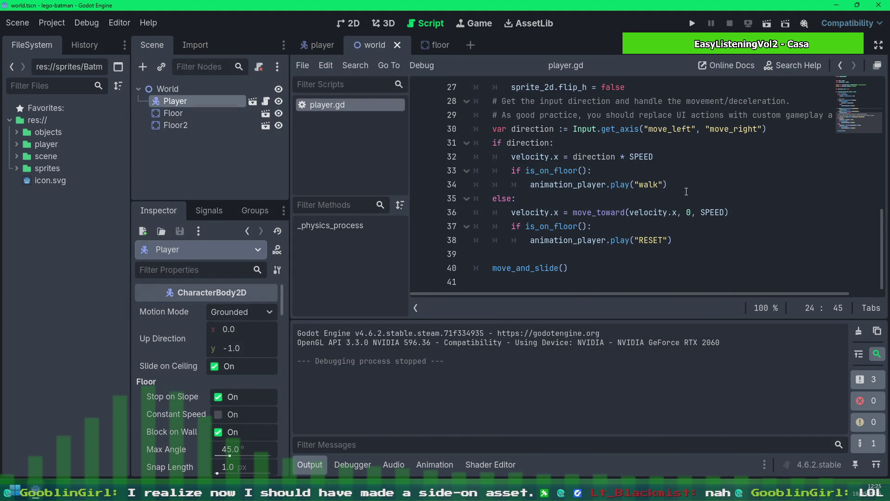
Locate and select the existing sprite_2d.flip_h assignments on lines 25 and 27 in the movement code
left_click(642, 173)
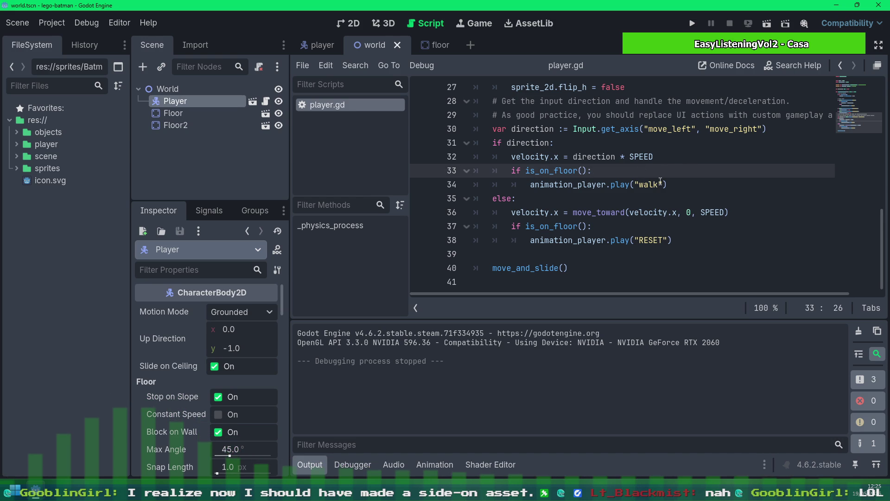
scroll(671, 175, "up", 2)
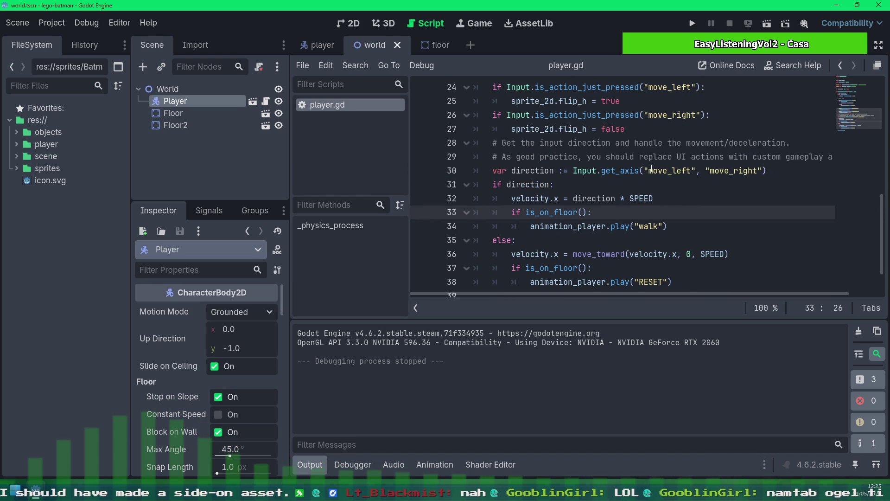
scroll(654, 184, "up", 1)
scroll(626, 194, "up", 1)
scroll(603, 208, "up", 4)
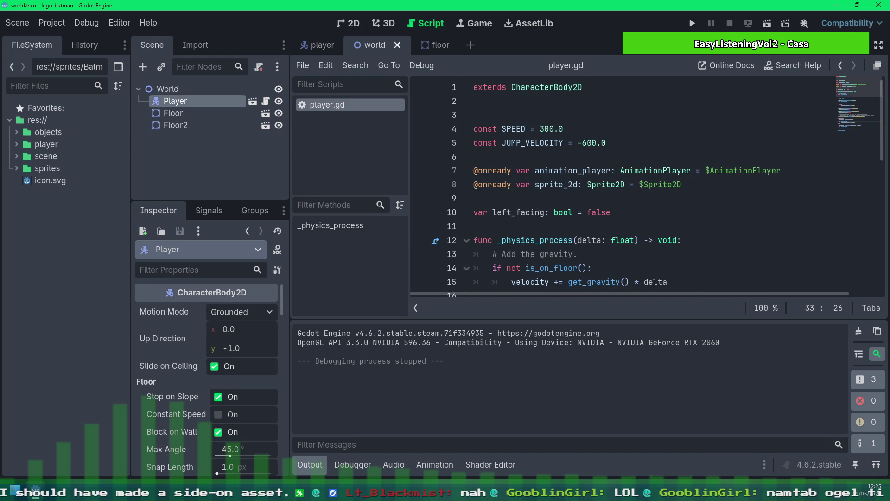
scroll(538, 212, "down", 5)
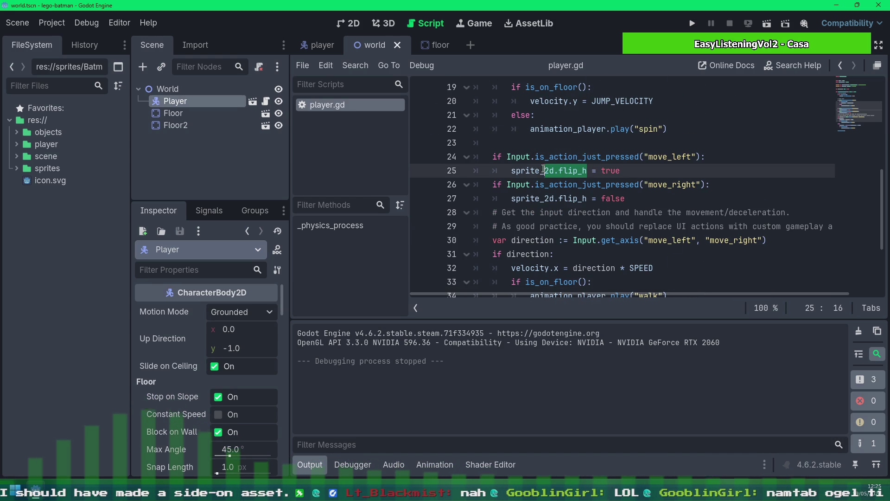
left_click_drag(590, 170, 512, 170)
type("left_facing")
key("Down")
key("Down")
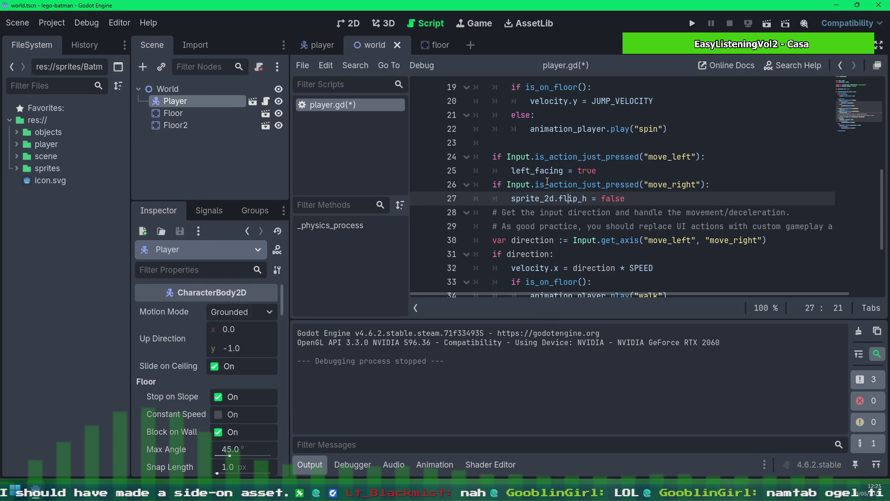
key("shift+Home")
type("left_facing")
scroll(645, 165, "down", 3)
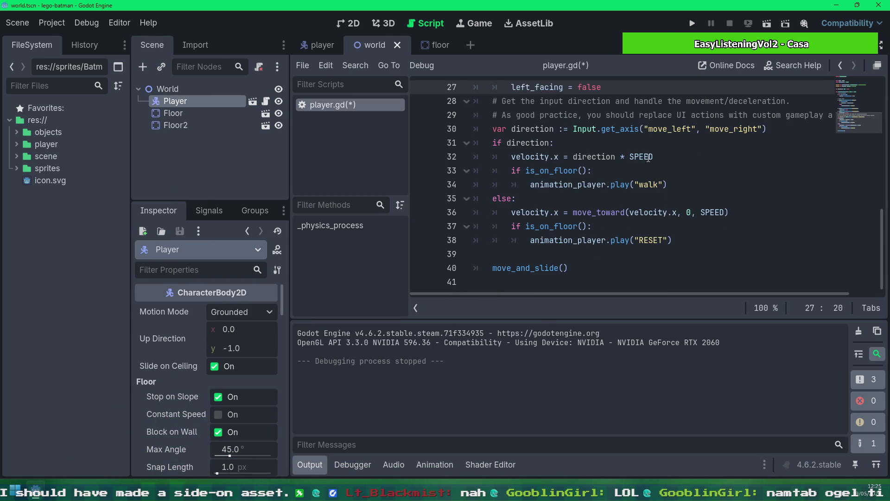
Add a new line sprite_2d.flip_h = left_facing under the if direction check using completions
left_click(767, 140)
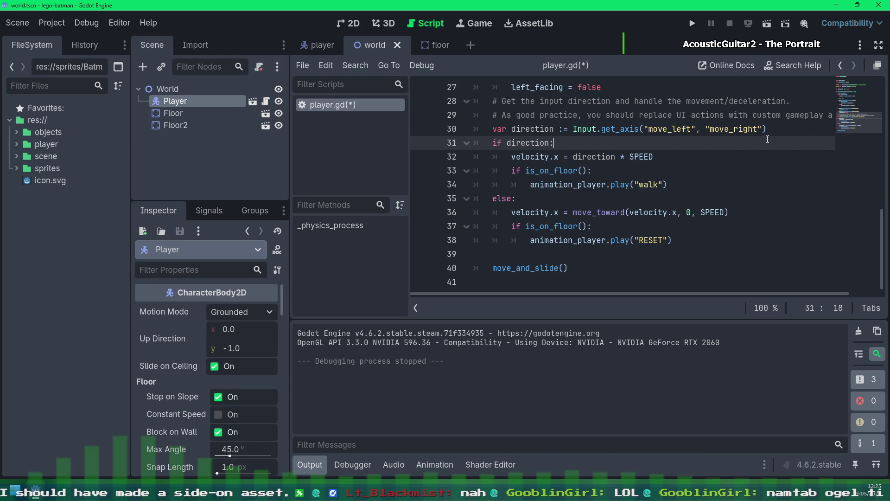
key("Return")
type("sprit")
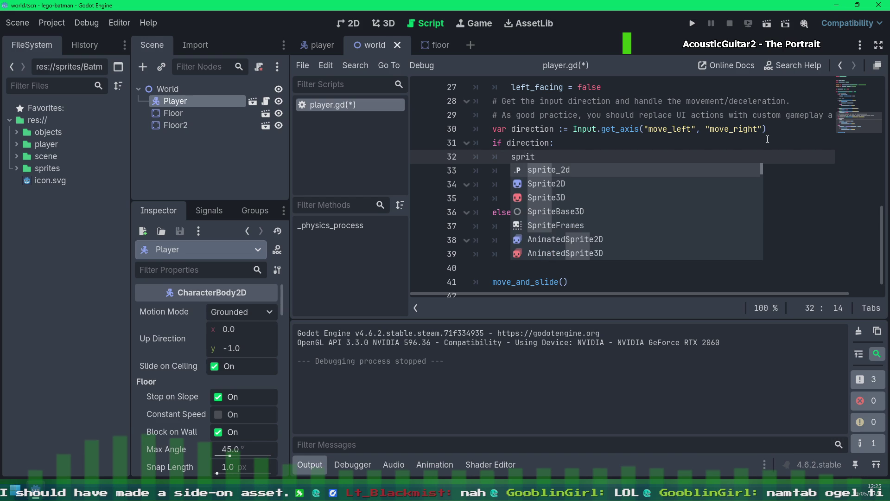
key("Return")
type(".fli")
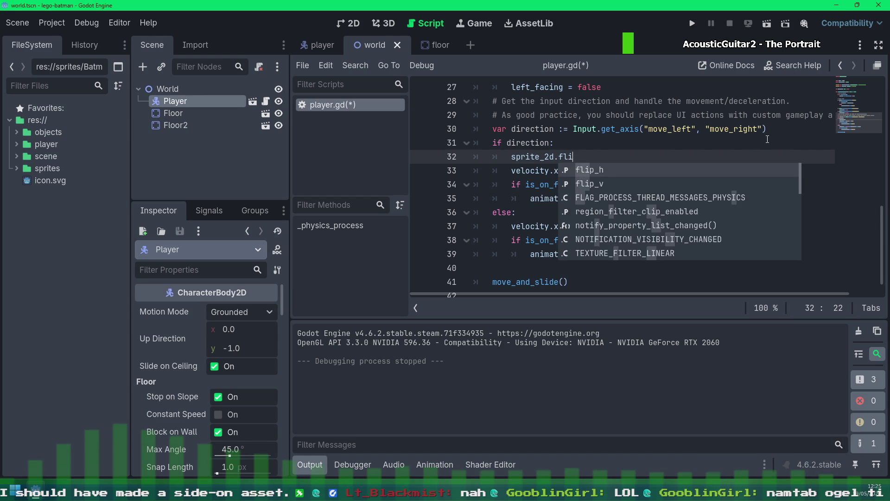
key("Return")
type("le")
key("Return")
Move the flip_h line up after the facing checks on its own unindented line, save player.gd, and show the player scene
key("shift+Up")
key("ctrl+c")
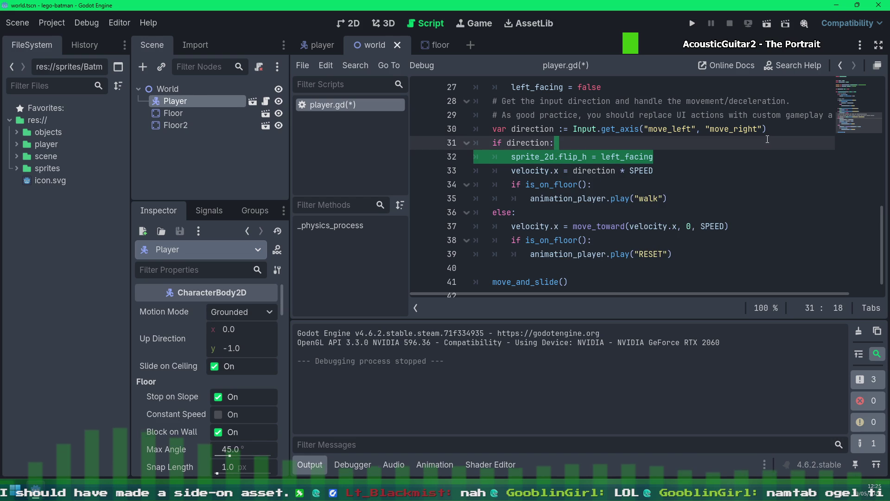
key("BackSpace")
key("Up")
key("Up")
key("Up")
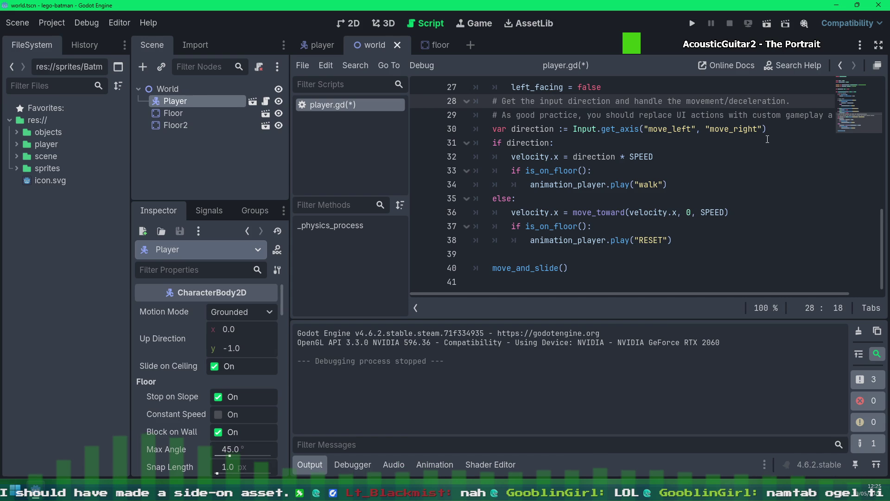
key("ctrl+v")
key("Return")
key("Up")
key("Return")
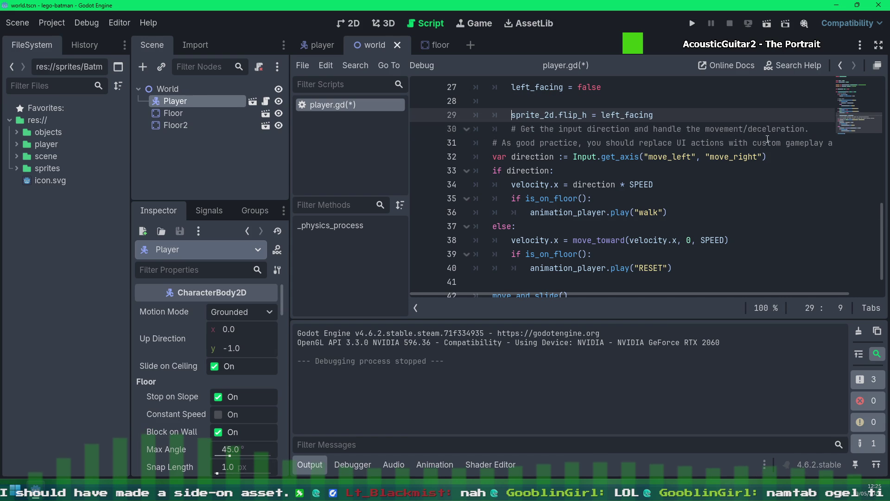
key("shift+Tab")
key("Down")
key("shift+Tab")
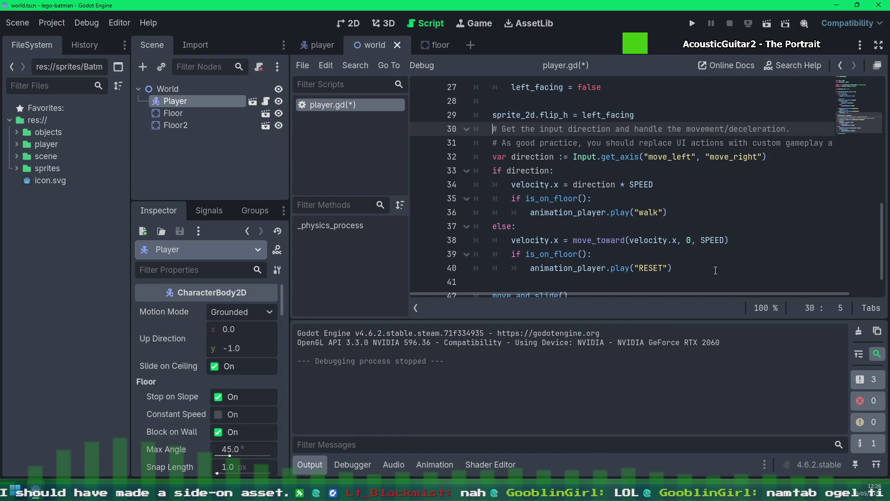
key("ctrl+s")
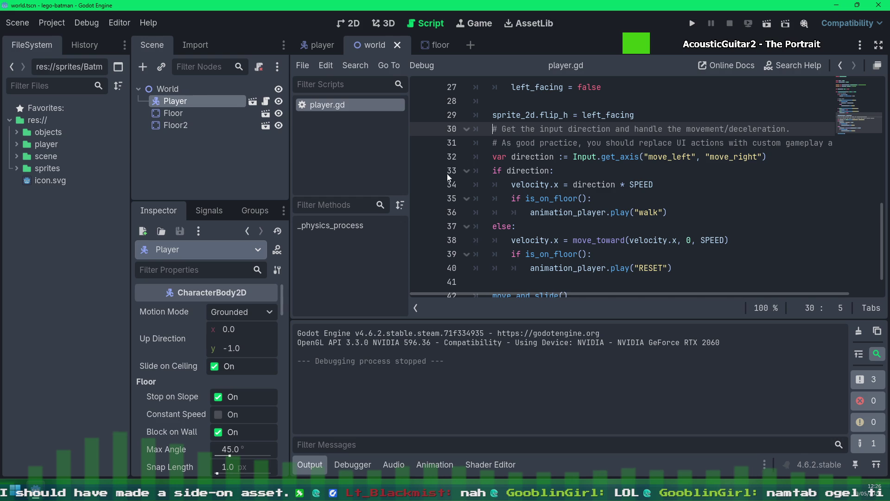
left_click(321, 46)
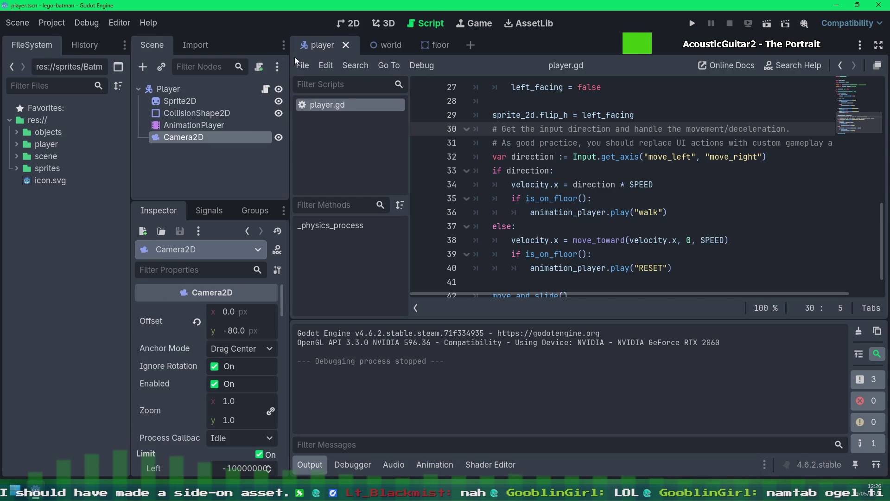
Check the AnimationPlayer spin's rotation keys, 0° at 0 s and 360° at 1 s, then return to the world scene
left_click(179, 127)
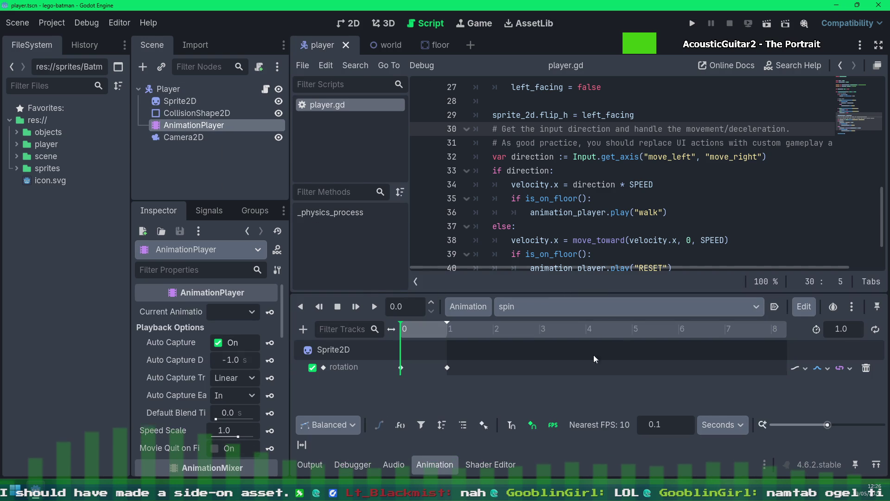
left_click(401, 367)
left_click(448, 367)
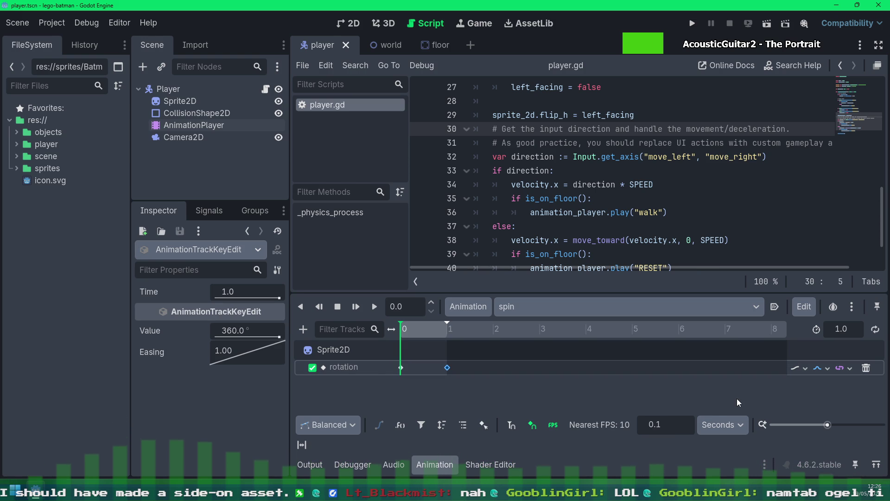
left_click(601, 393)
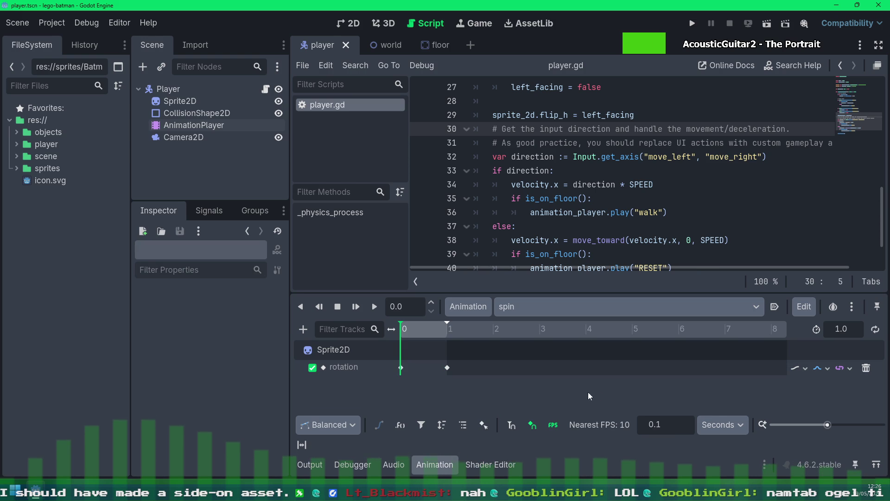
left_click(400, 368)
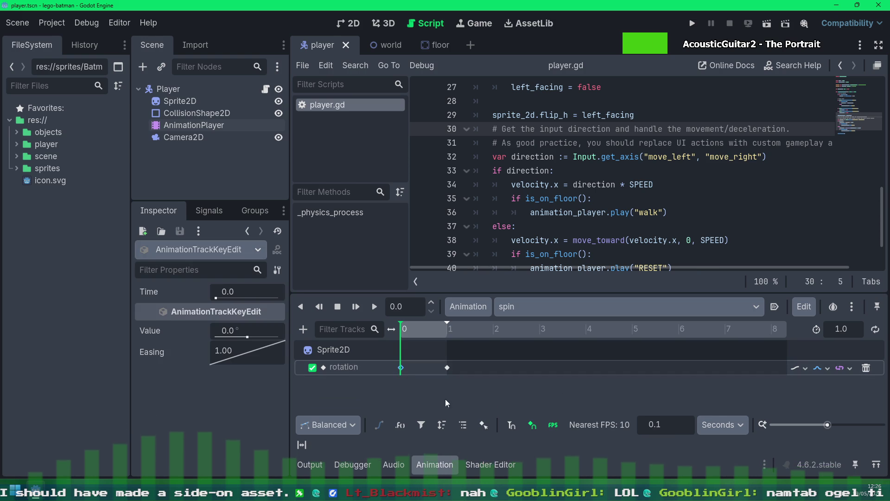
left_click(495, 400)
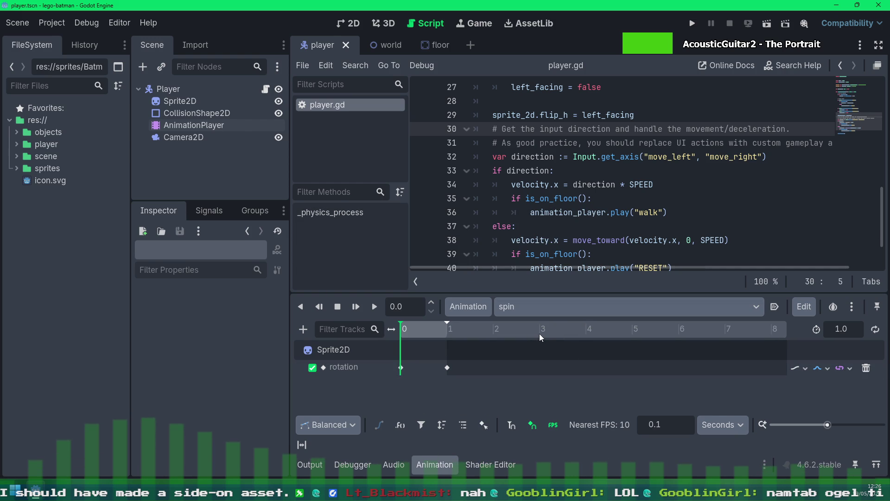
left_click(390, 48)
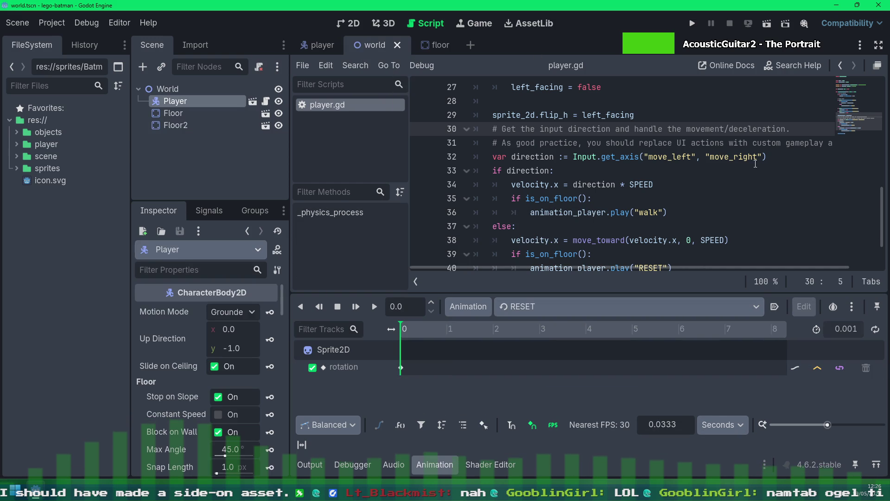
scroll(755, 161, "down", 2)
scroll(626, 175, "up", 3)
scroll(604, 181, "down", 1)
scroll(592, 184, "down", 2)
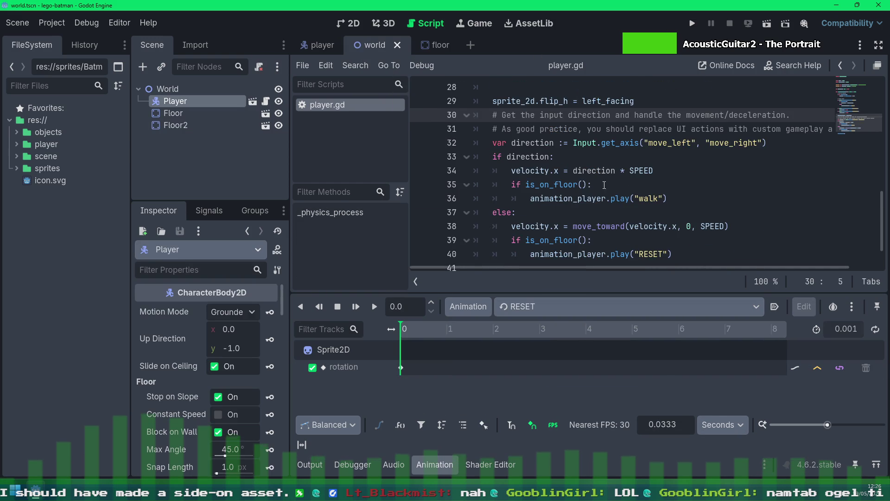
scroll(699, 185, "up", 3)
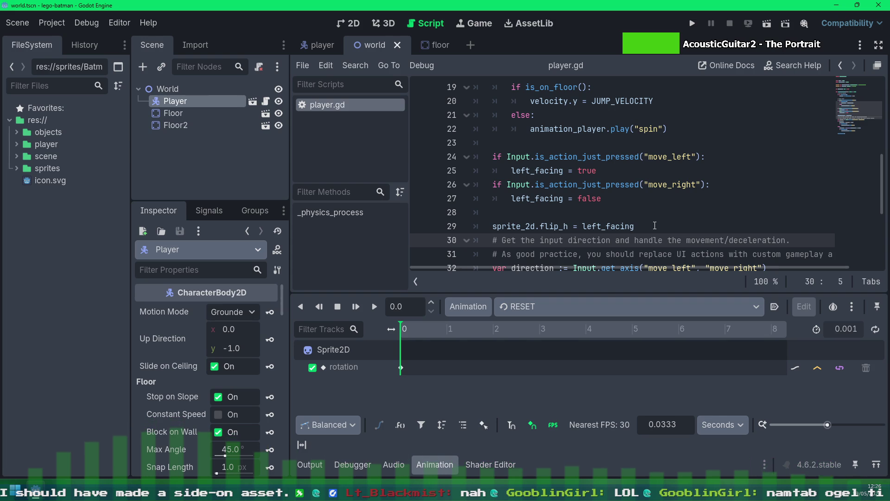
Run the world scene to watch Batman spin and flip, then stop the game
left_click(745, 25)
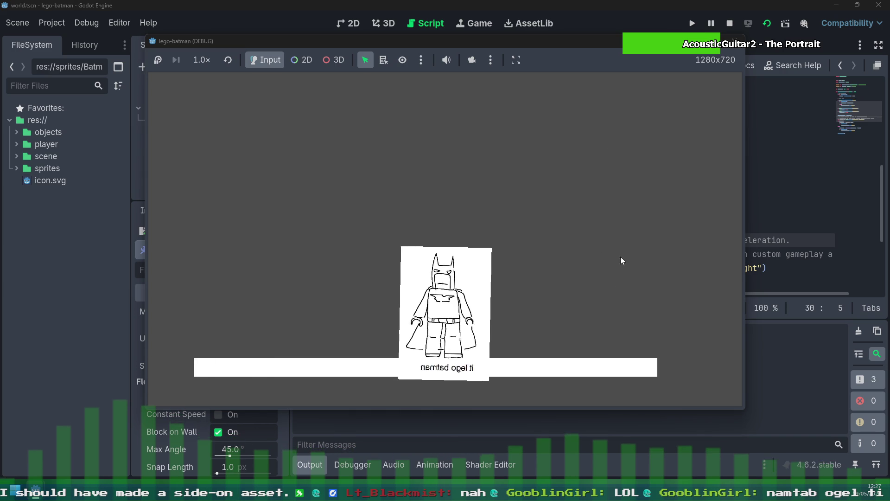
left_click(735, 42)
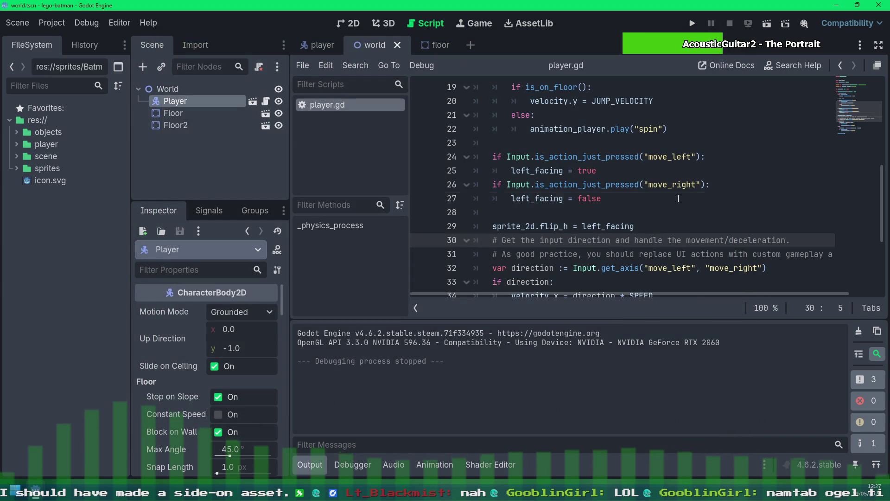
Set the player Camera2D to Physics process callback with Position Smoothing on, and save the scene
left_click(619, 199)
left_click(311, 50)
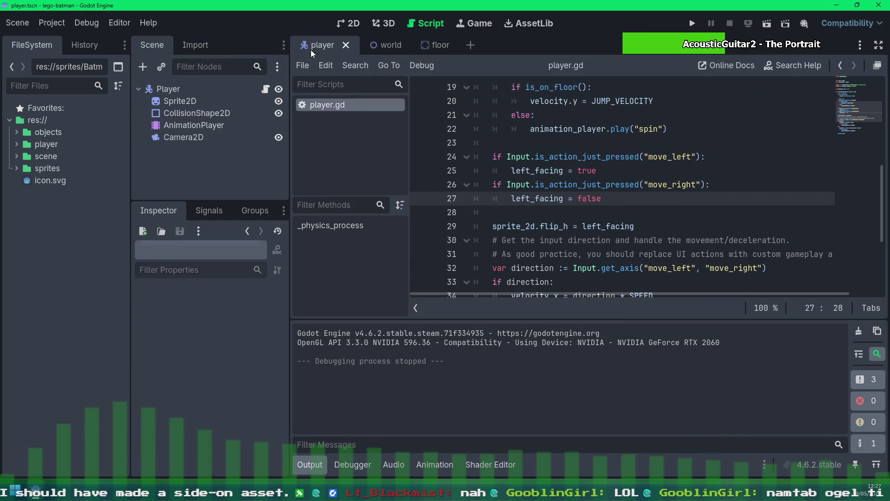
left_click(201, 130)
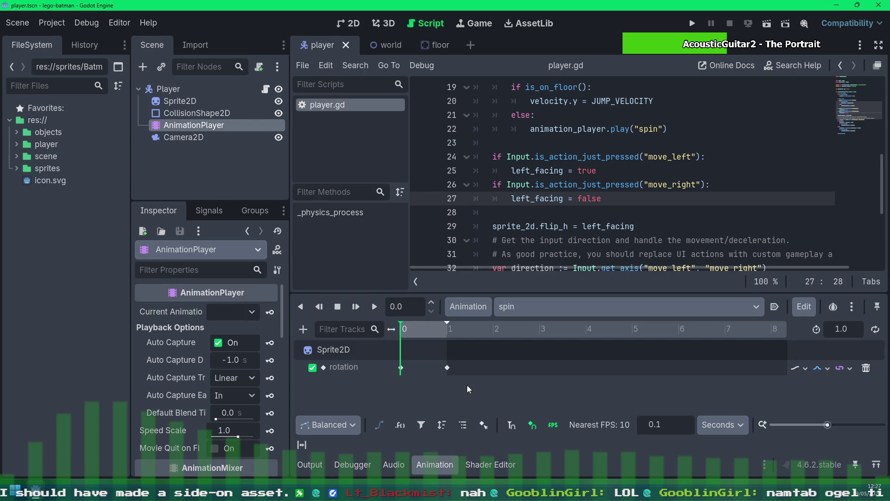
left_click(188, 136)
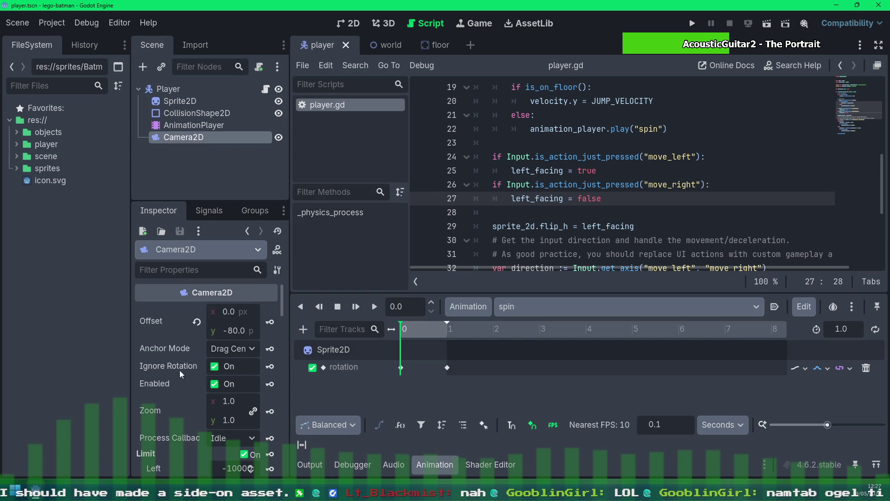
scroll(172, 347, "down", 4)
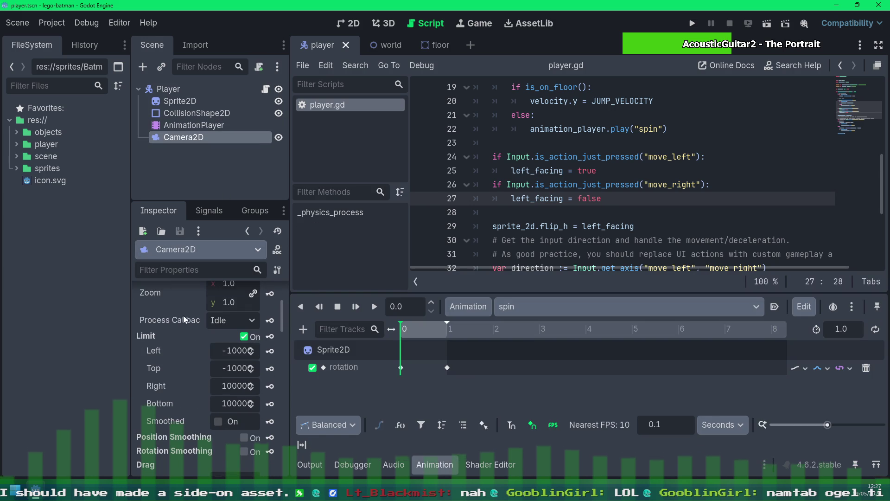
left_click(219, 320)
scroll(186, 343, "down", 4)
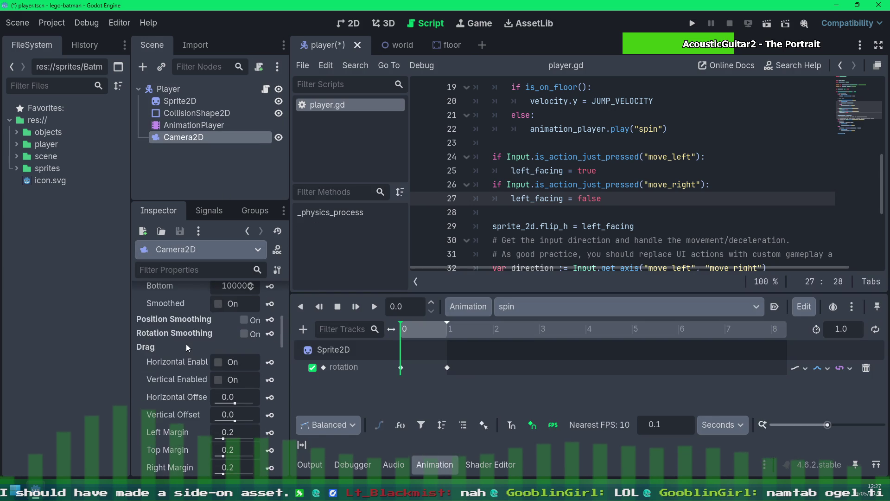
scroll(186, 344, "up", 2)
left_click(243, 367)
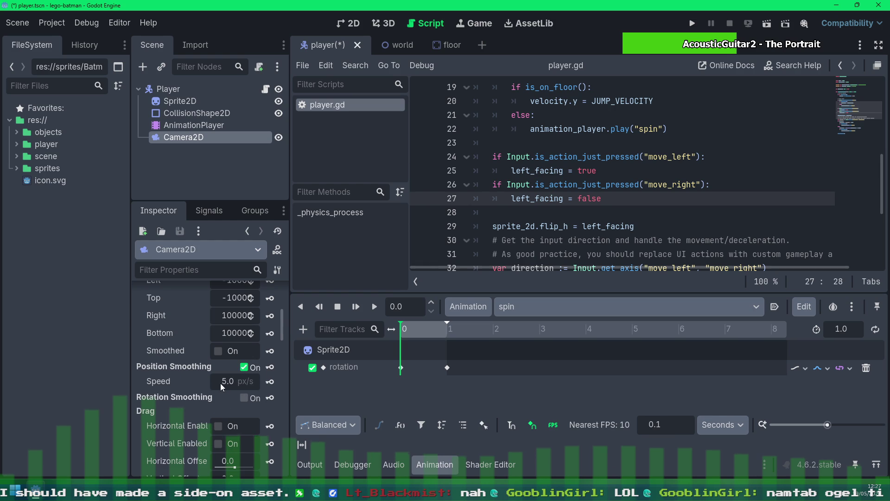
key("ctrl+s")
scroll(187, 301, "up", 4)
scroll(185, 346, "up", 3)
Set the camera's vertical offset to -60, run the world scene to test it, and close the game
left_click(218, 329)
type("-60.0")
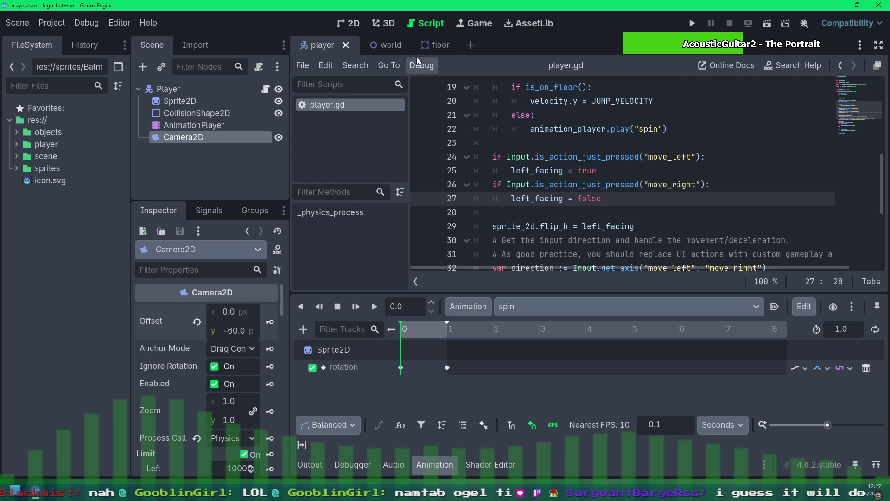
left_click(387, 45)
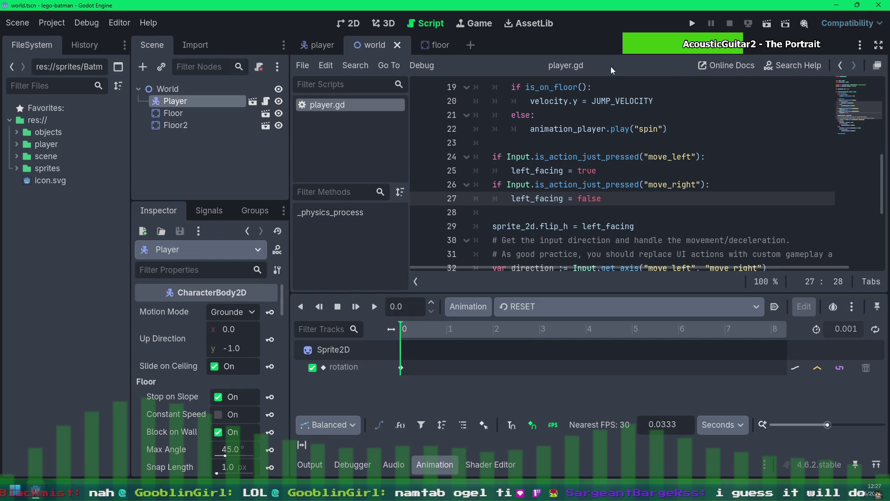
left_click(766, 24)
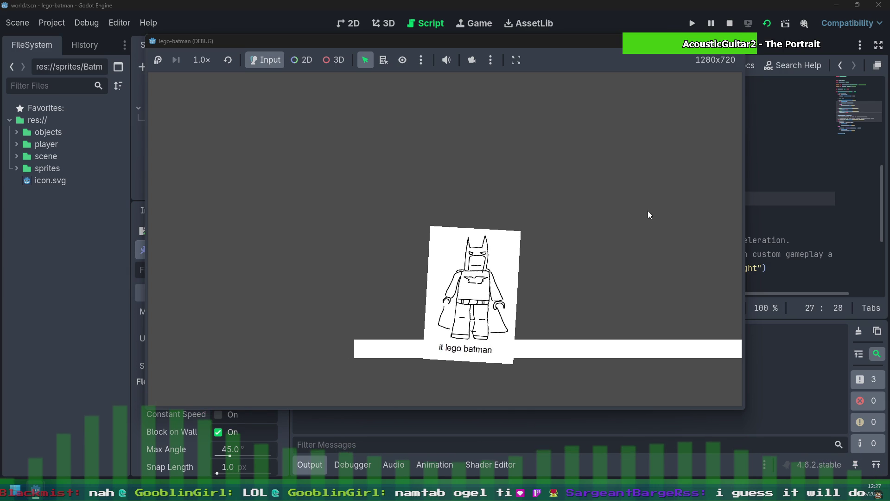
key("F8")
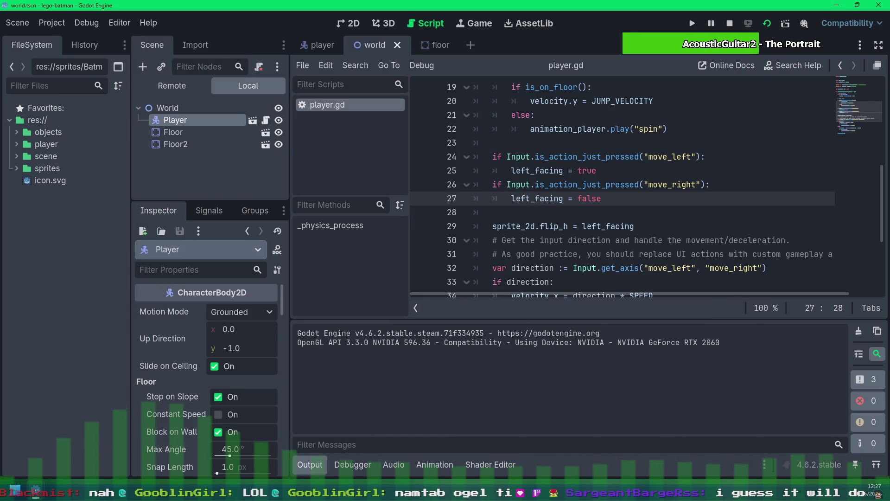
Stop debugging, set Camera2D position smoothing speed to 10, save, and run the world scene
left_click(731, 24)
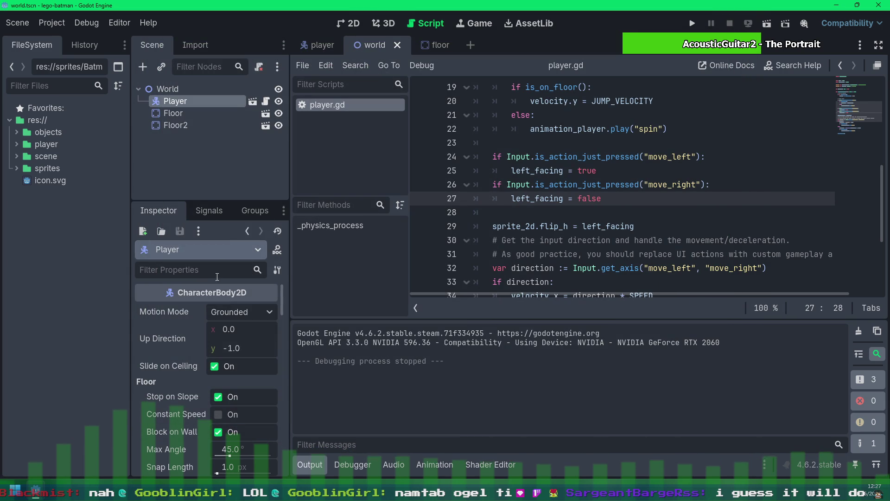
left_click(328, 50)
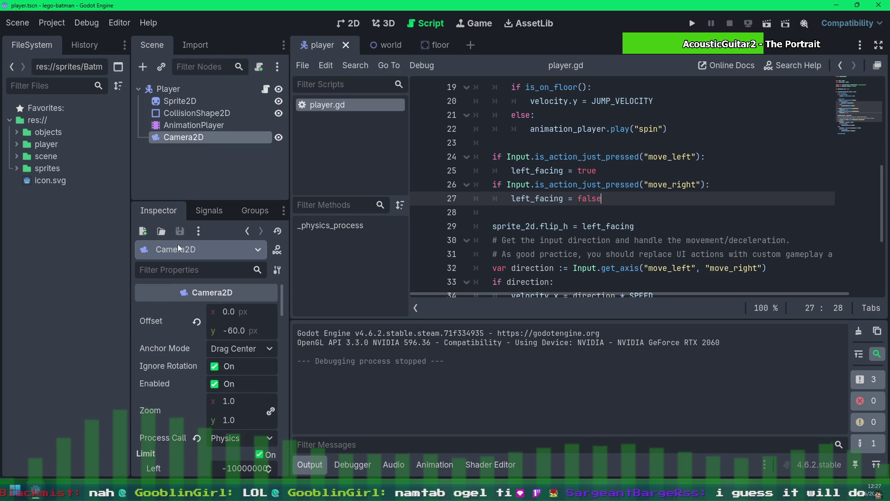
scroll(168, 423, "down", 1)
scroll(178, 368, "down", 3)
scroll(179, 368, "down", 3)
left_click(230, 357)
type("10")
key("Return")
key("ctrl+s")
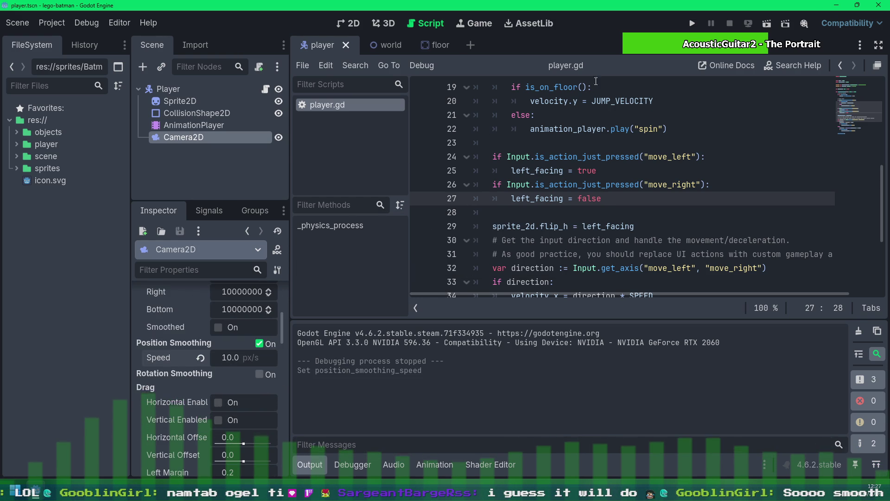
left_click(389, 45)
left_click(766, 22)
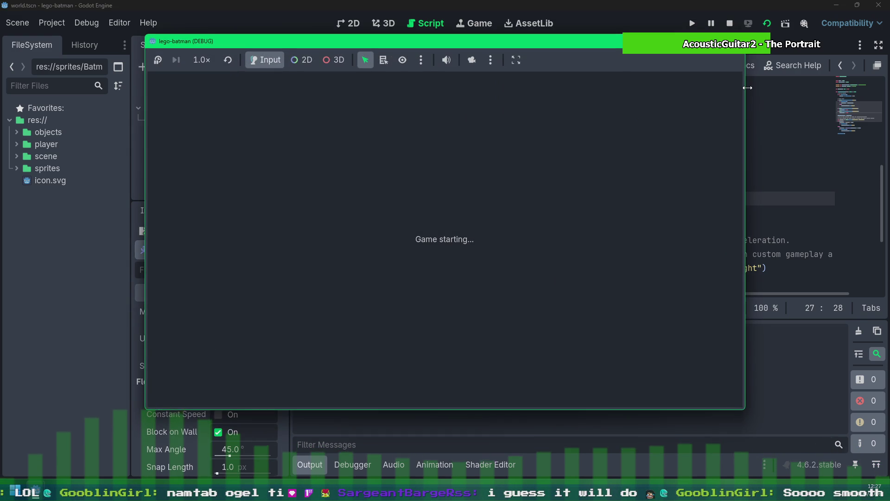
Walk Batman right and left off the platform to check the flip, then close the game
key("Right")
key("Left")
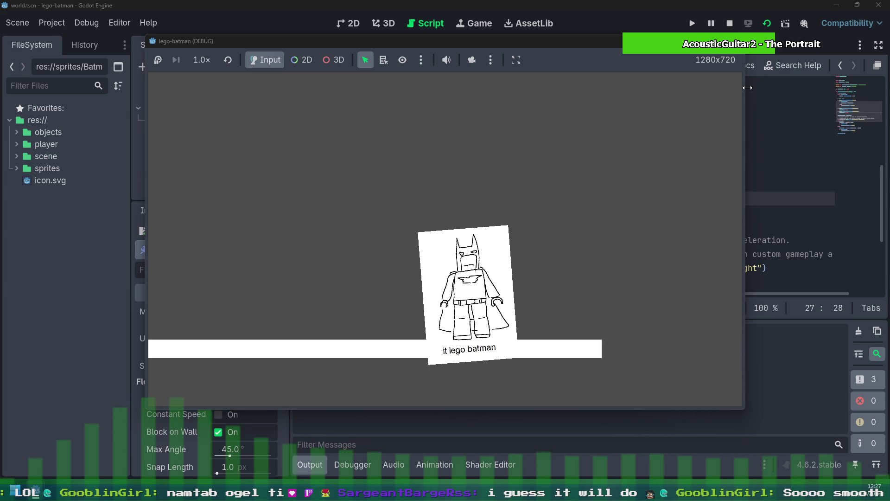
key("Left")
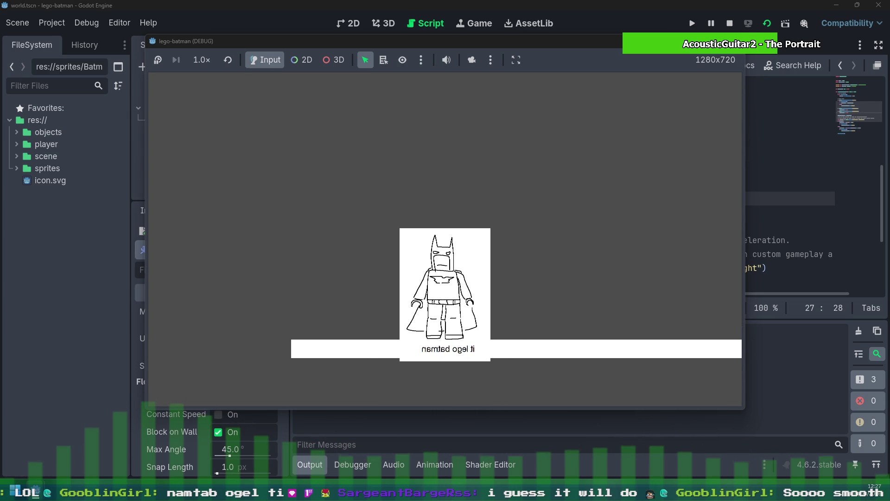
key("F8")
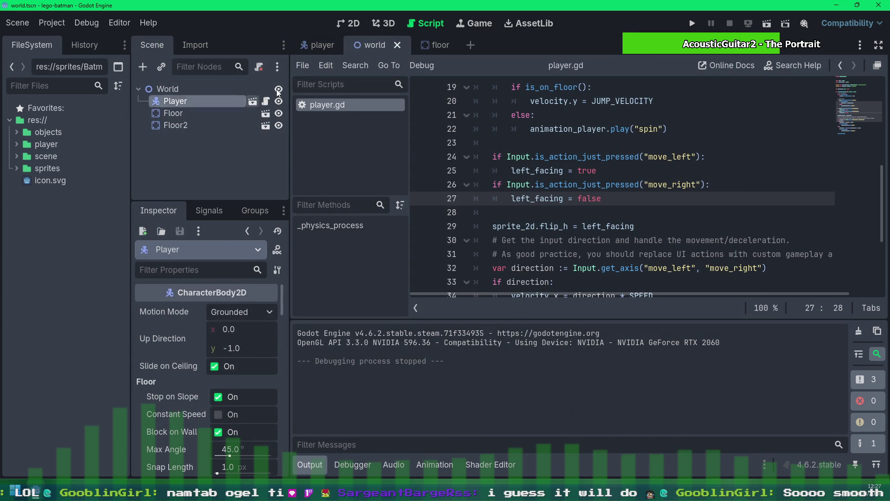
Change the camera smoothing speed to 2.0 and run the world scene again
left_click(307, 48)
scroll(225, 339, "down", 1)
key("BackSpace")
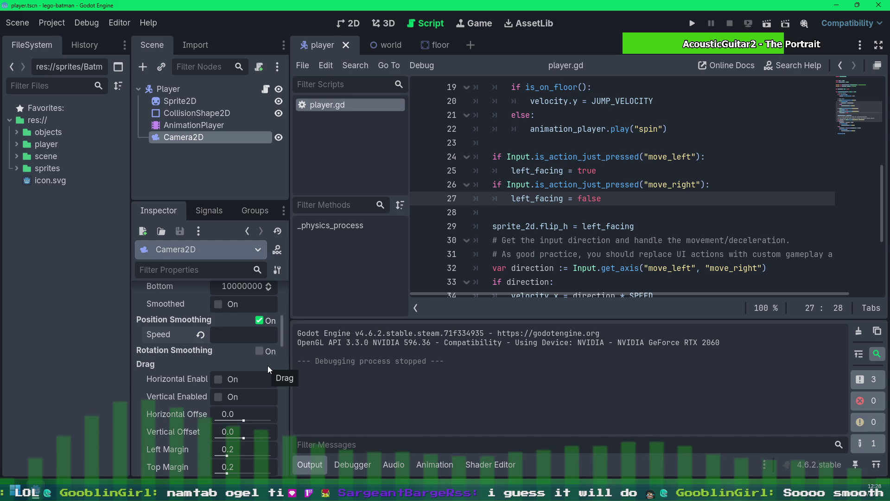
type("2")
key("Return")
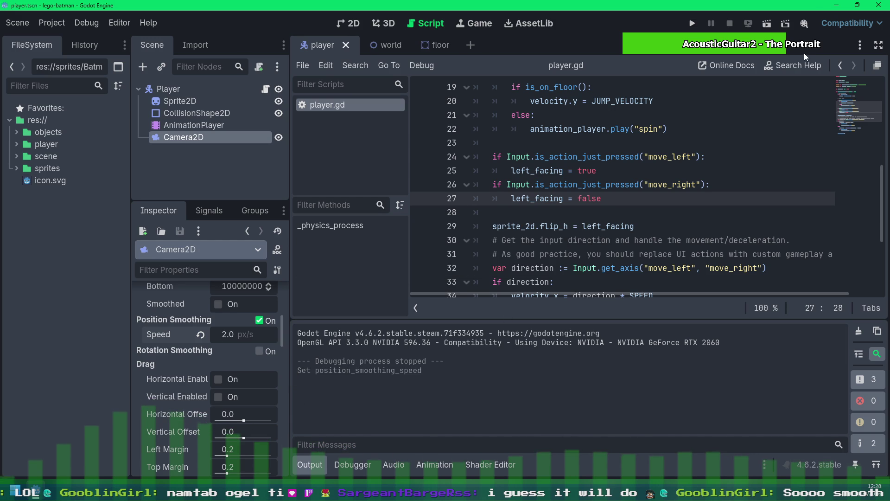
left_click(379, 45)
left_click(766, 25)
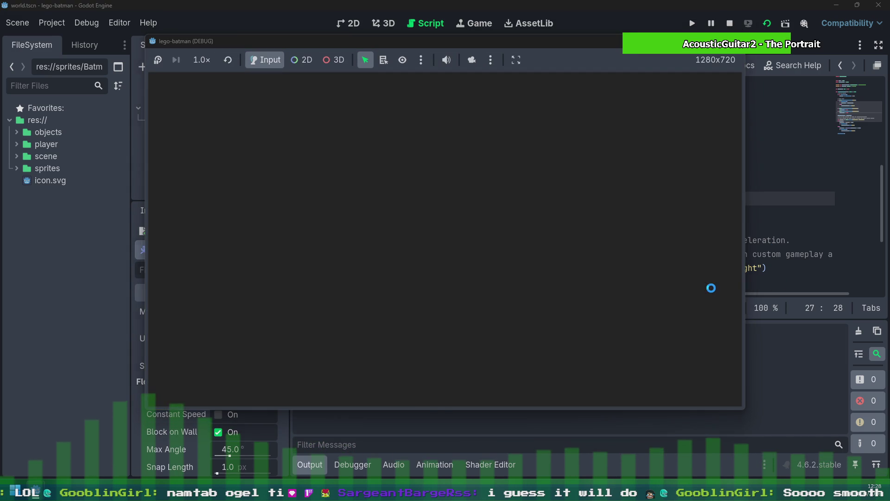
Playtest turning, walking and mid-air spins with 2.0 smoothing, stop the game, and show the player scene
key("Right")
key("space")
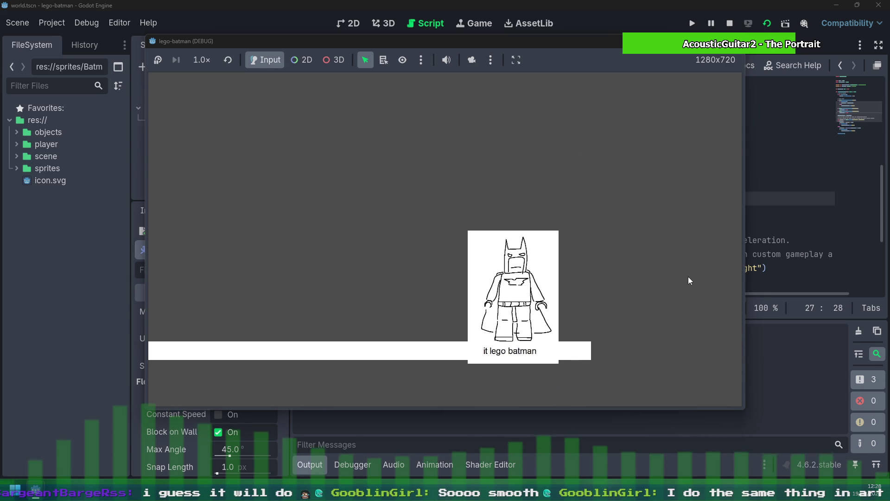
key("Left")
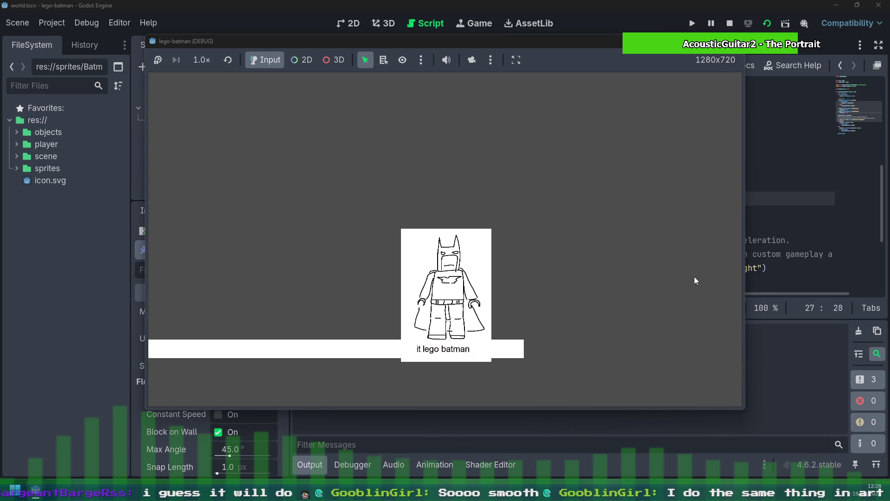
key("Left")
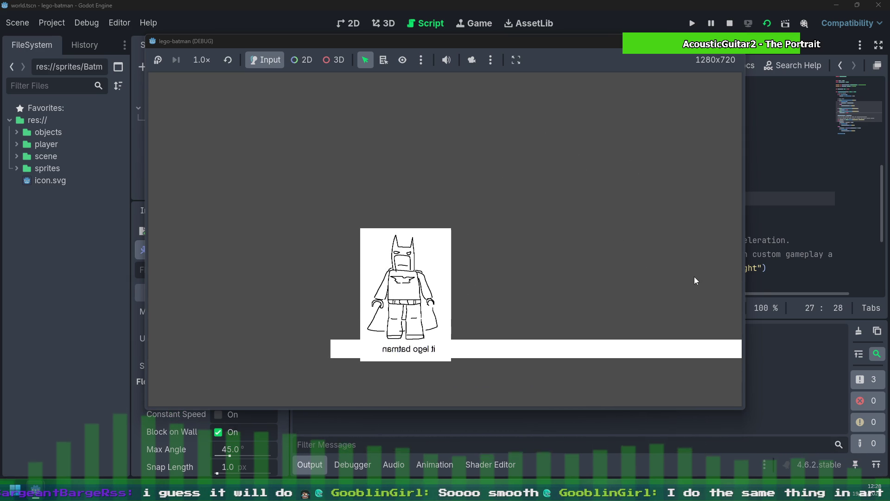
key("Right")
key("Left")
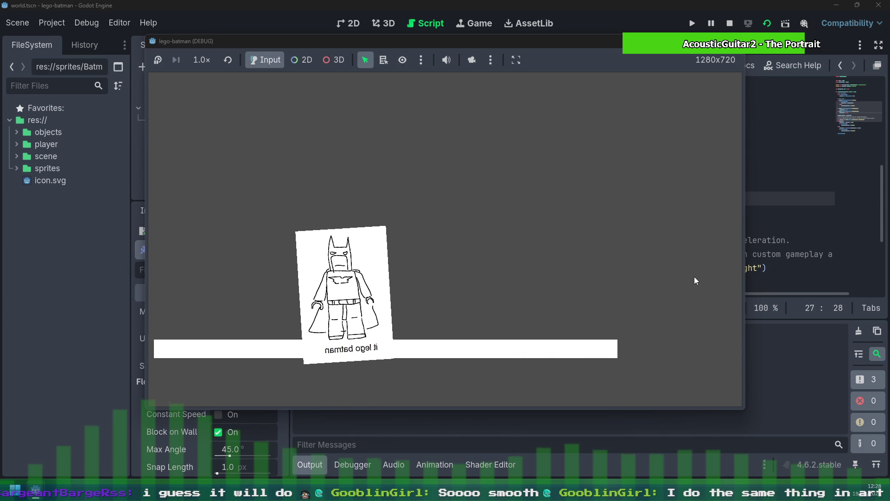
key("space")
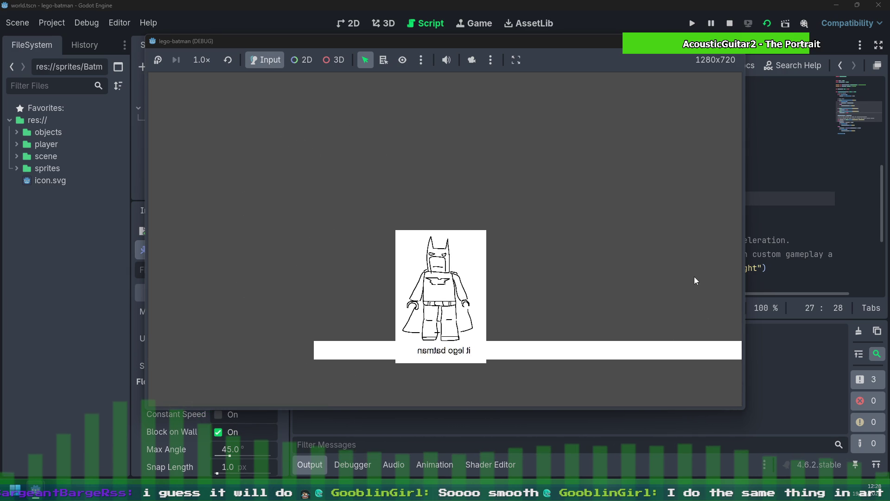
key("Right")
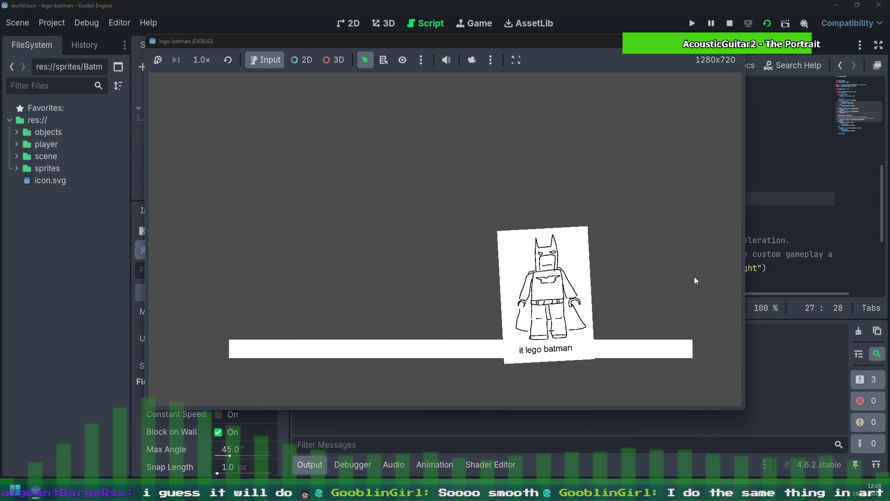
key("space")
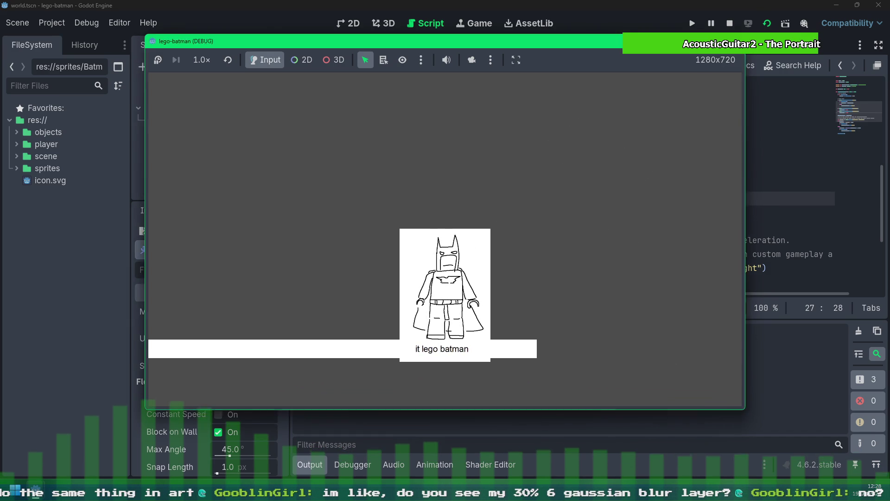
left_click(735, 41)
scroll(202, 363, "down", 2)
scroll(177, 339, "down", 2)
scroll(173, 324, "down", 2)
scroll(178, 348, "down", 2)
left_click(305, 43)
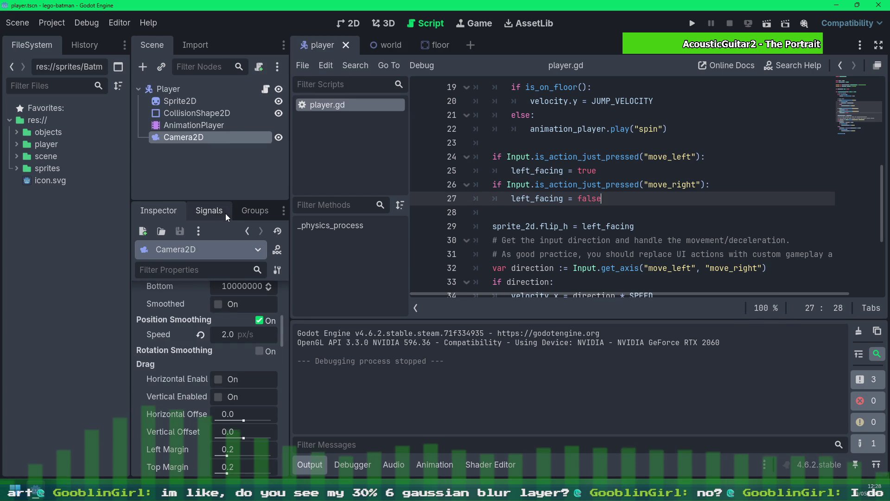
Uncheck Position Smoothing on Camera2D, save, and run the world scene
left_click(259, 320)
key("ctrl+s")
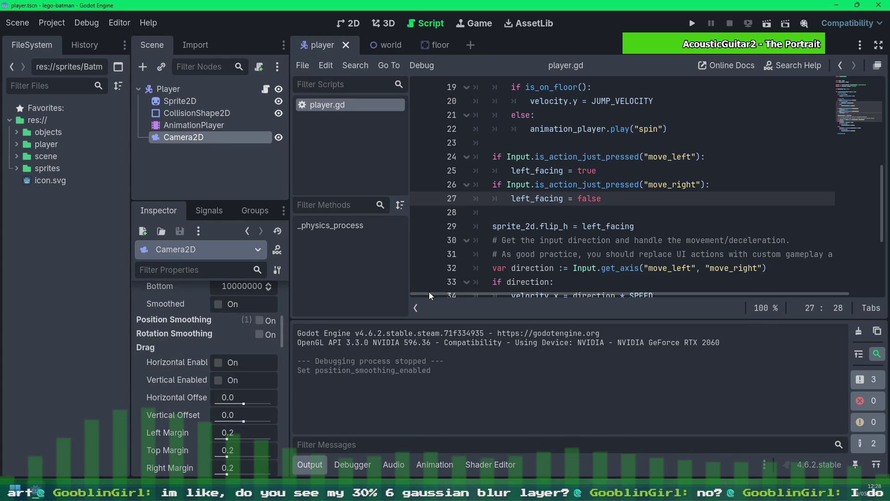
left_click(368, 47)
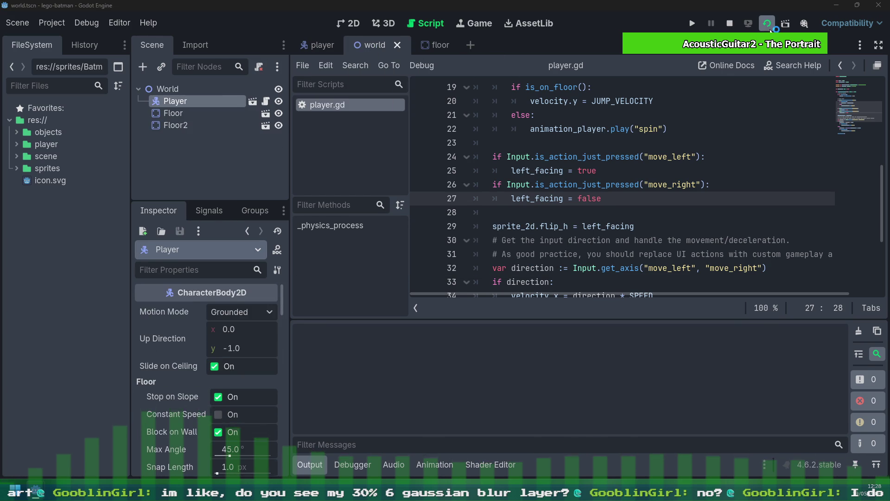
left_click(766, 23)
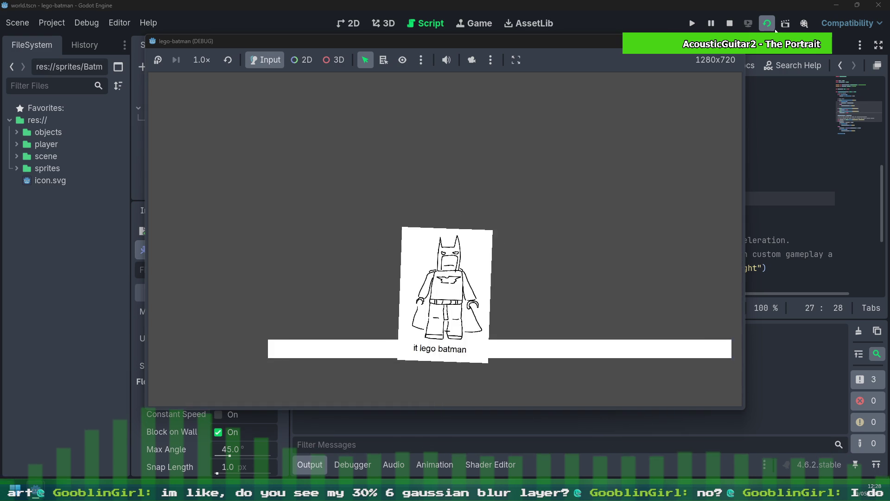
Move Batman back and forth without camera smoothing, then stop the game with F8
key("Left")
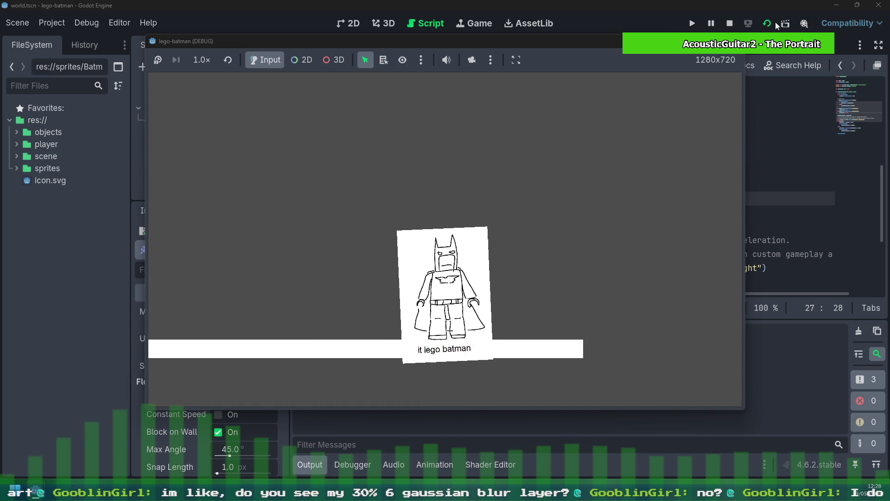
key("Right")
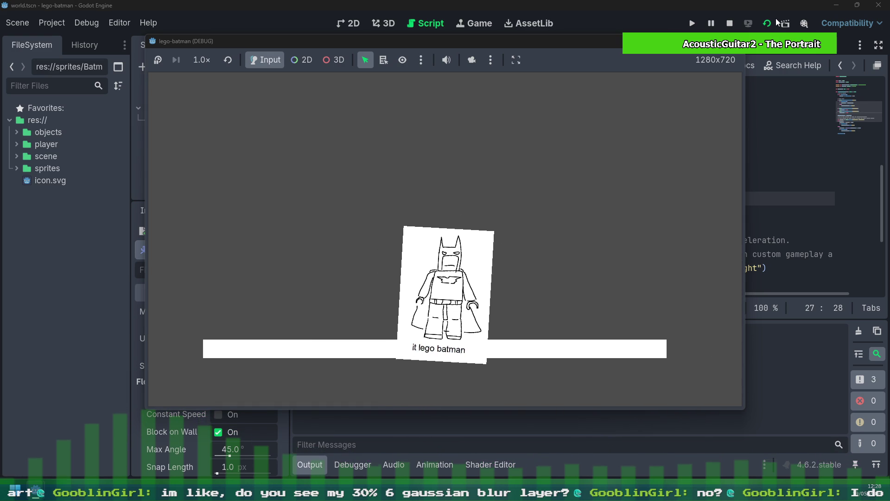
key("Left")
key("Right")
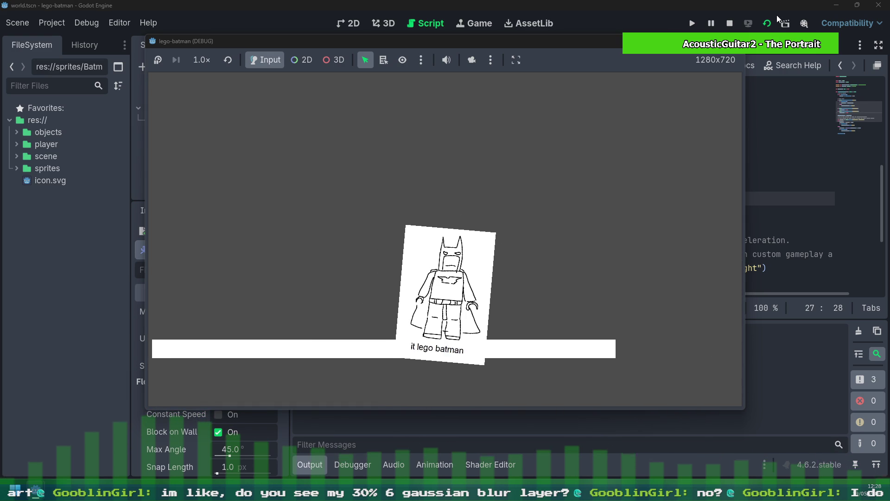
key("F8")
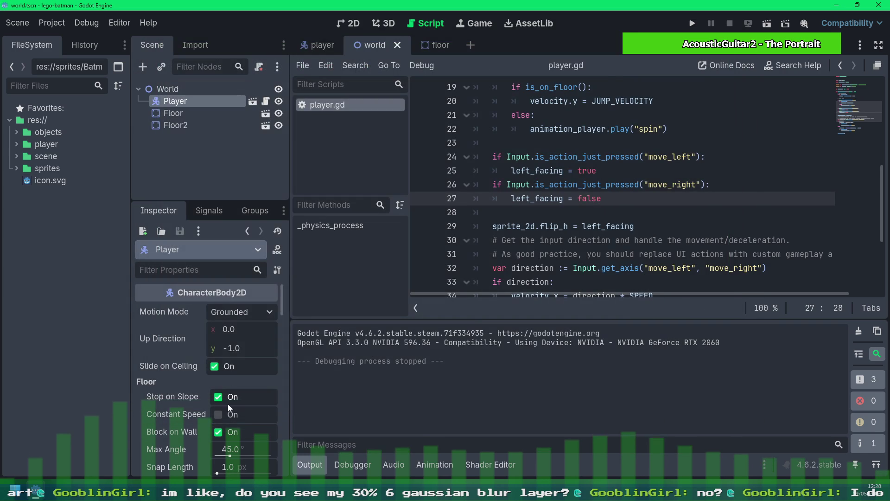
Re-enable Position Smoothing on the player's Camera2D and run the world scene
left_click(252, 101)
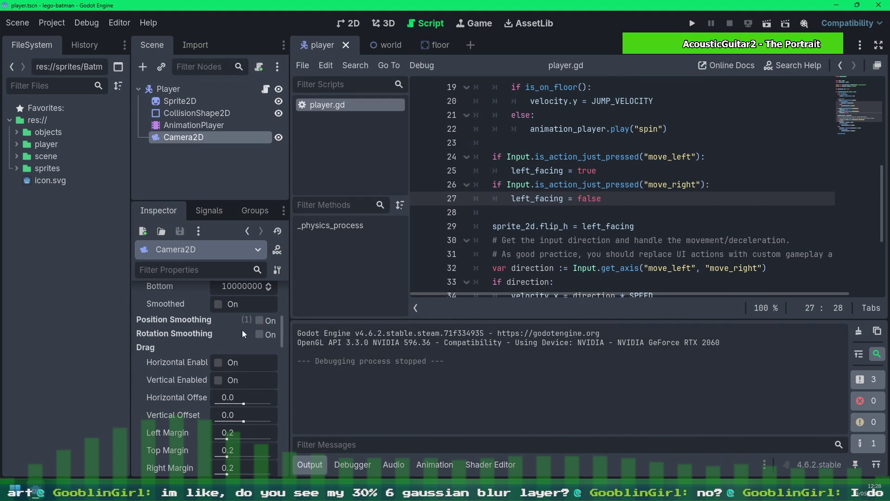
left_click(260, 320)
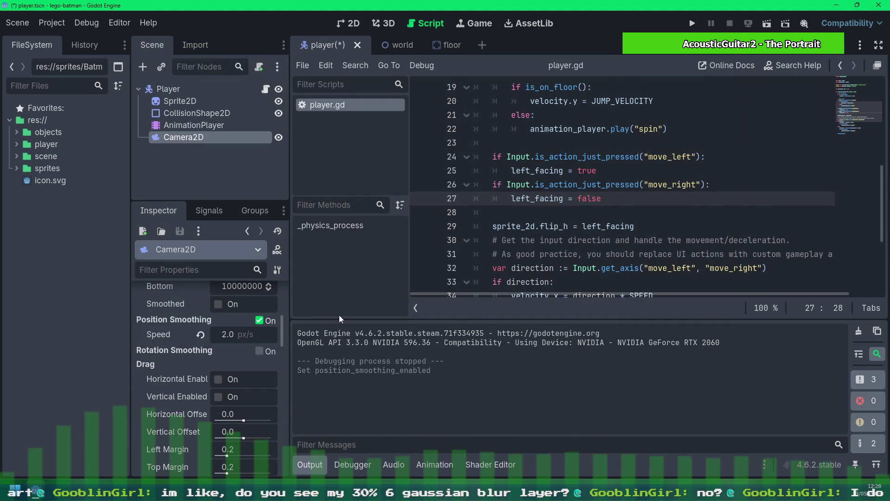
left_click(388, 44)
left_click(766, 24)
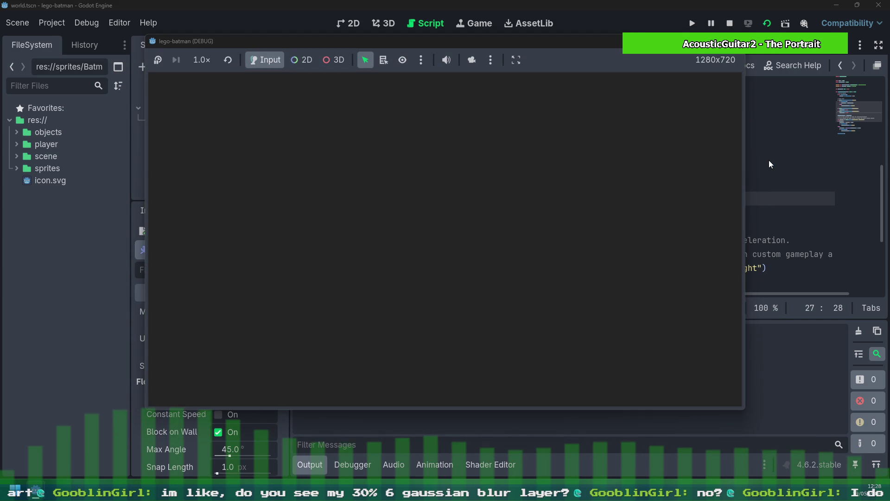
Walk Batman along the platforms turning both ways and jumping with smoothing restored, then stop the game
key("Right")
key("Right")
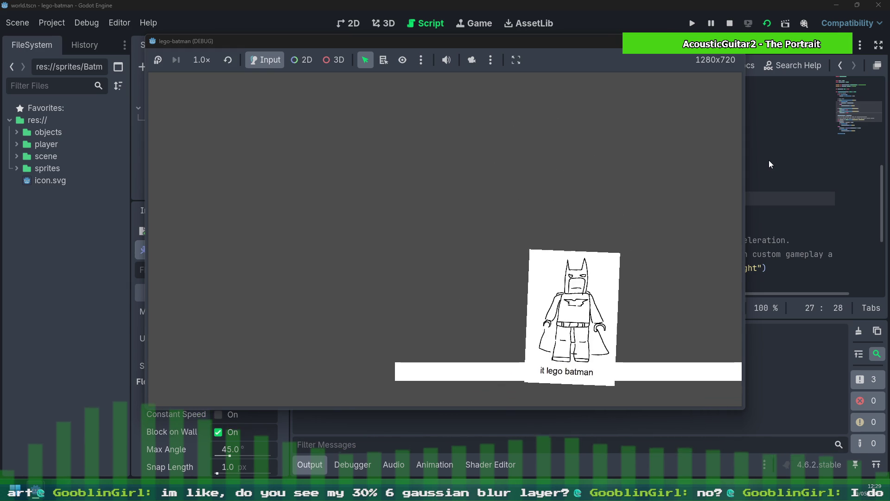
key("Right")
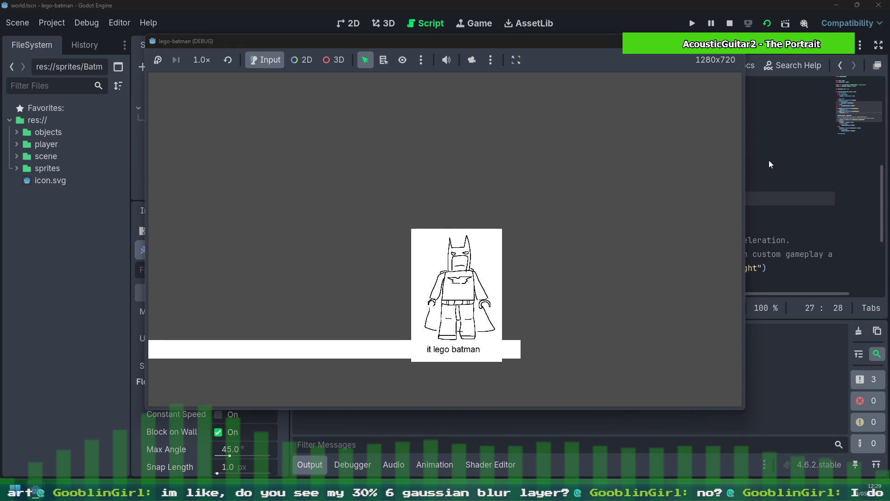
key("Left")
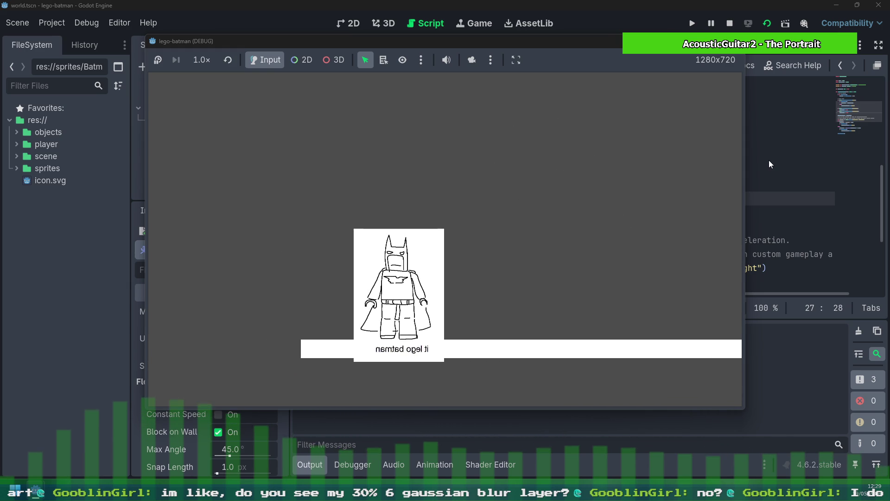
key("Right")
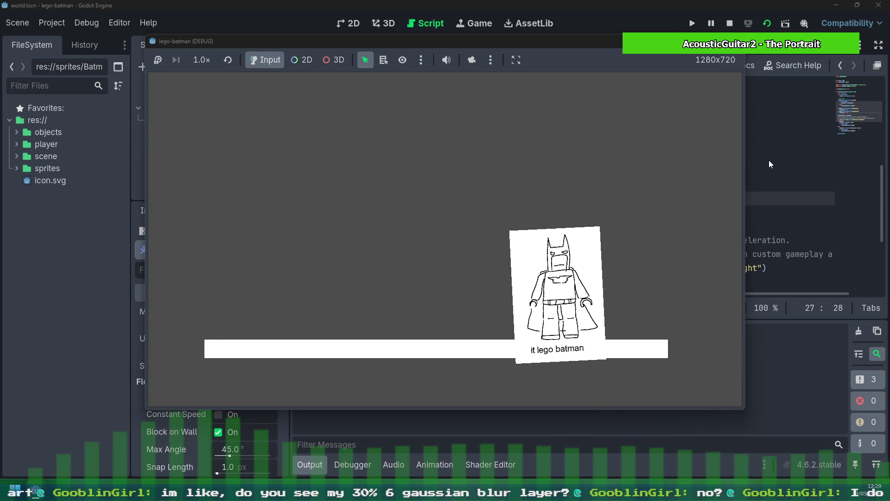
key("Right")
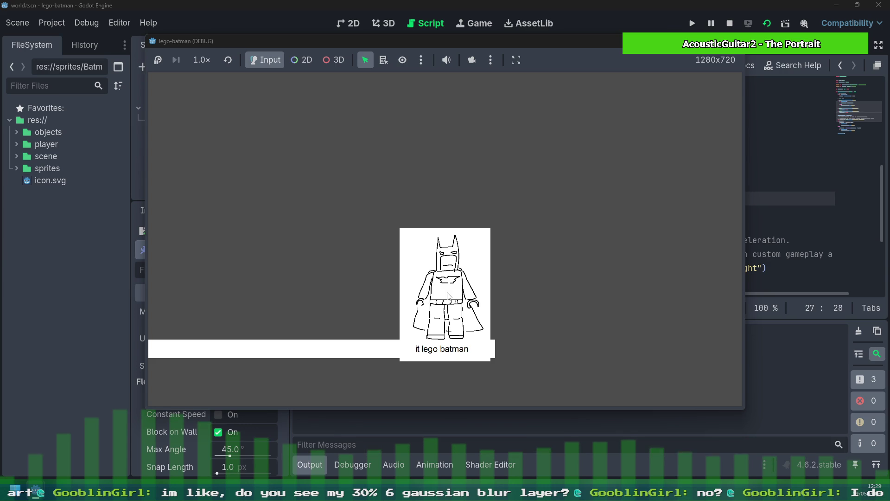
key("Left")
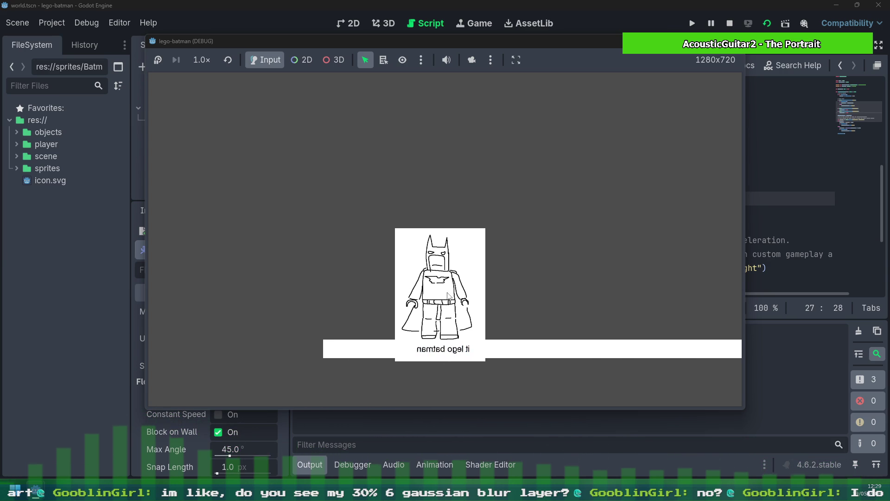
key("Right")
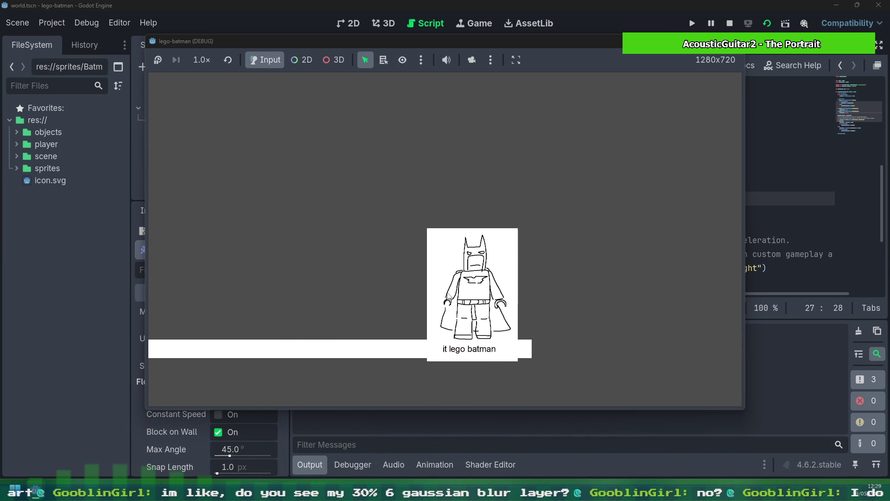
key("Left")
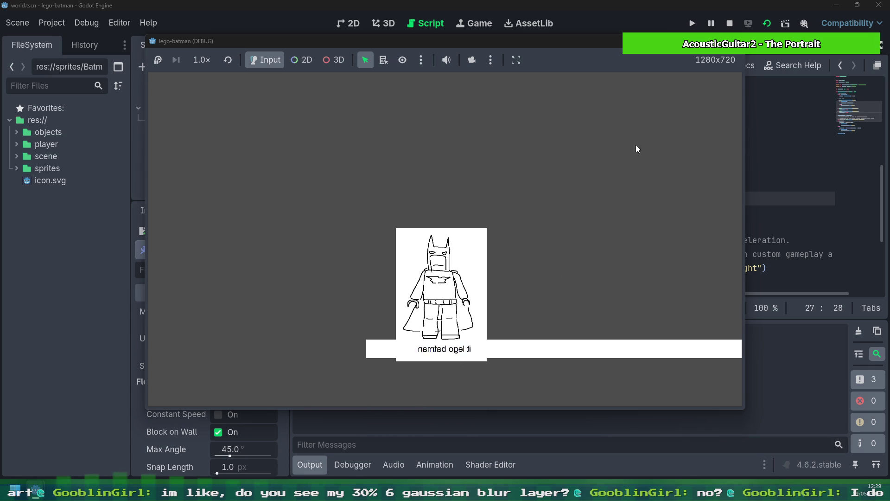
left_click(729, 23)
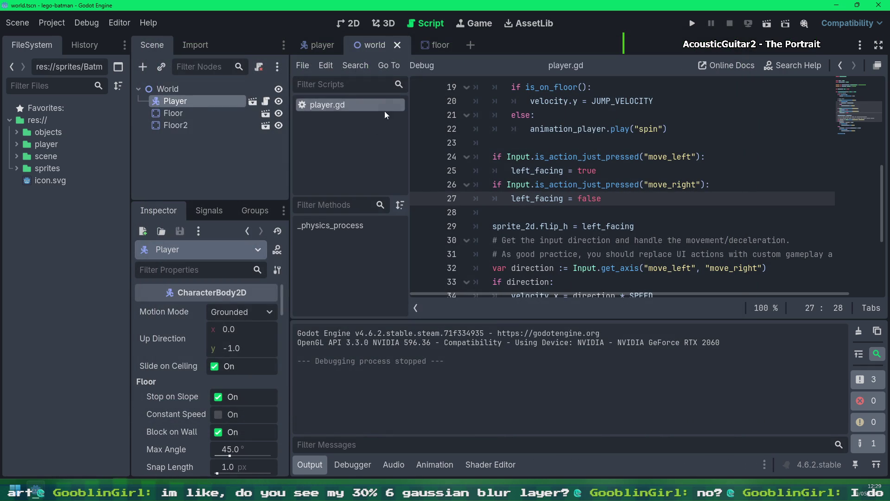
Turn off camera position smoothing again in the player scene, save, and run the game
left_click(316, 45)
left_click(259, 321)
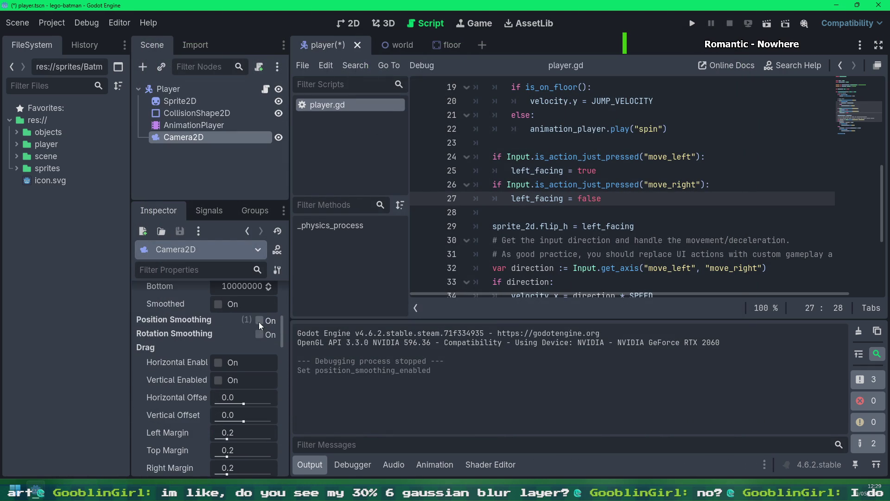
key("ctrl+s")
left_click(692, 23)
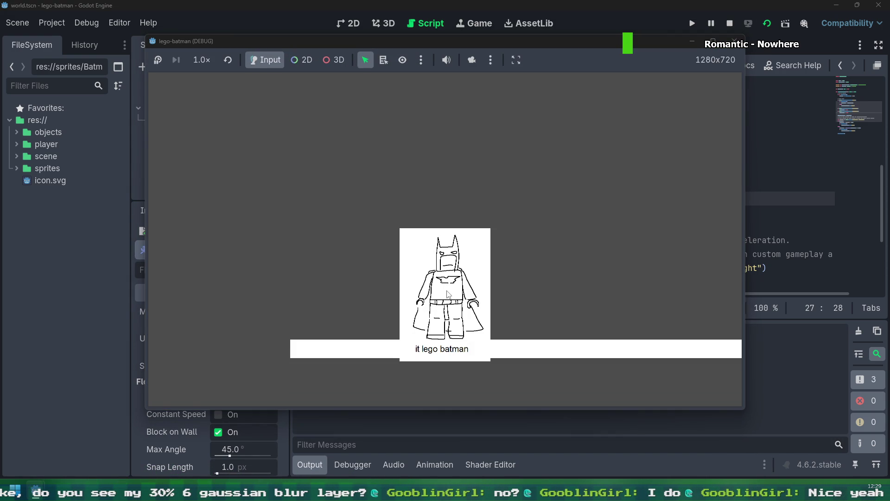
Playtest Batman jumping, respawning and repeatedly flipping to face left and right, then stop the game
key("Right")
key("space")
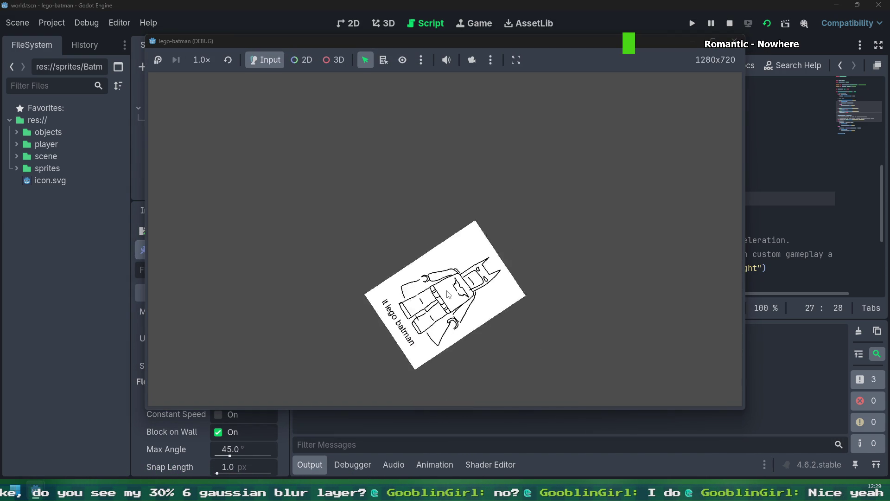
key("Left")
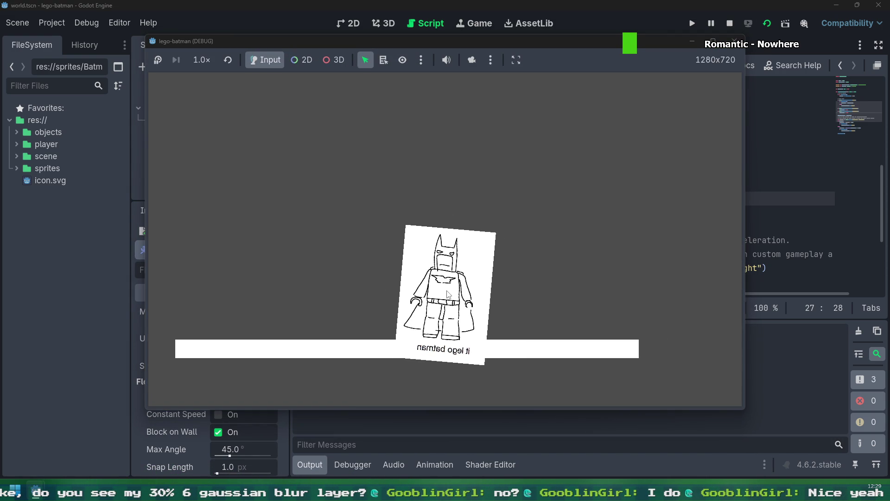
key("Right")
key("Left")
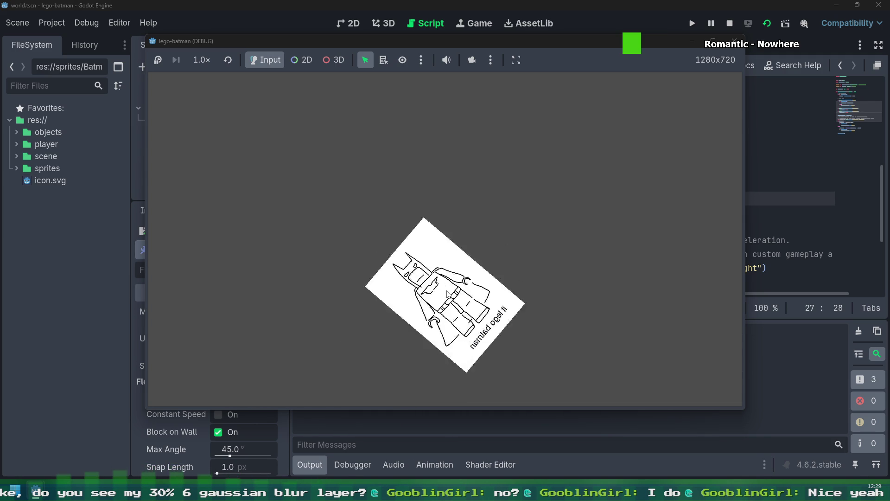
key("Right")
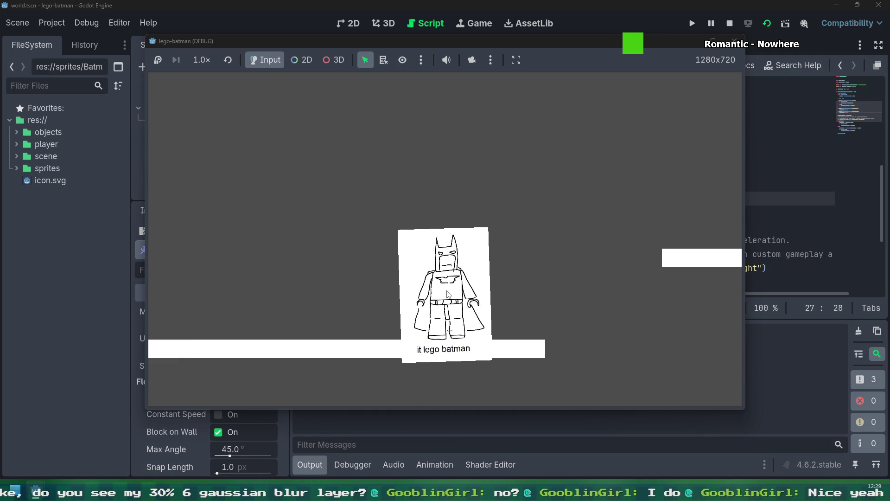
key("Right")
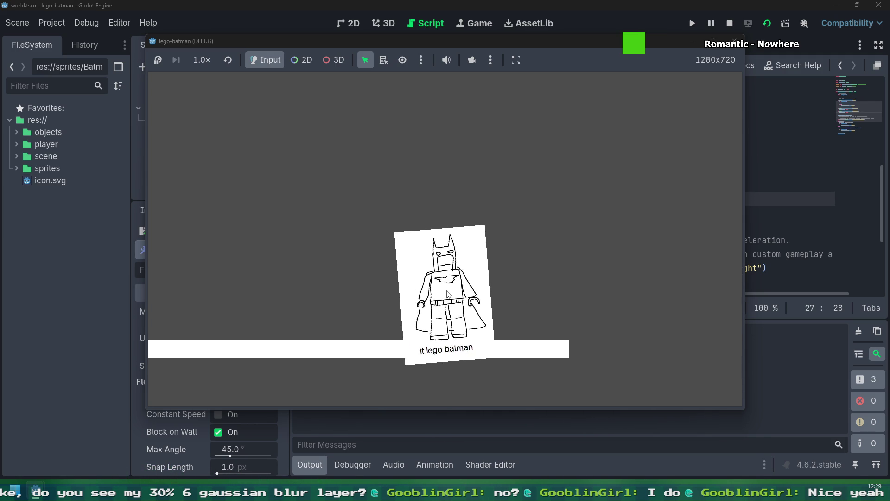
key("Left")
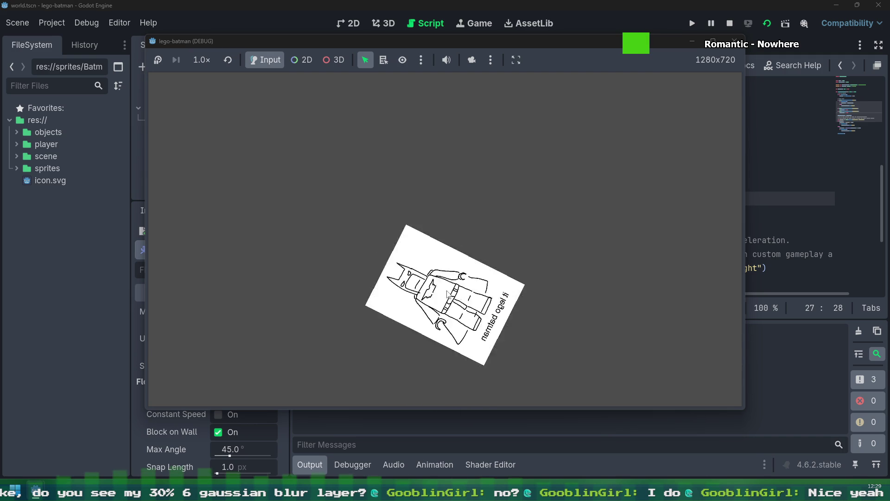
key("Right")
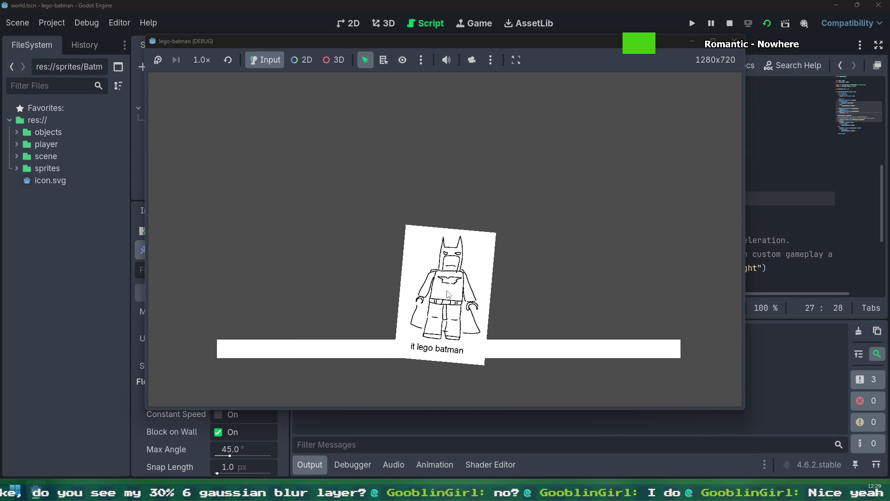
key("Left")
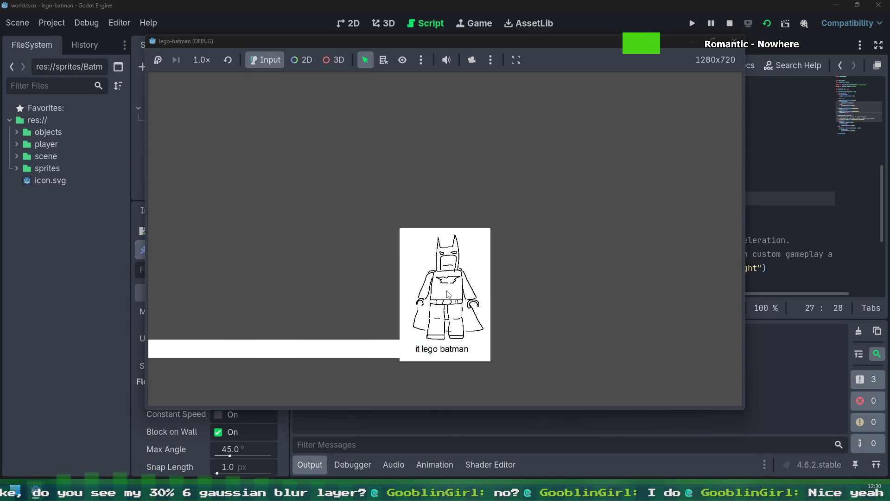
key("Left")
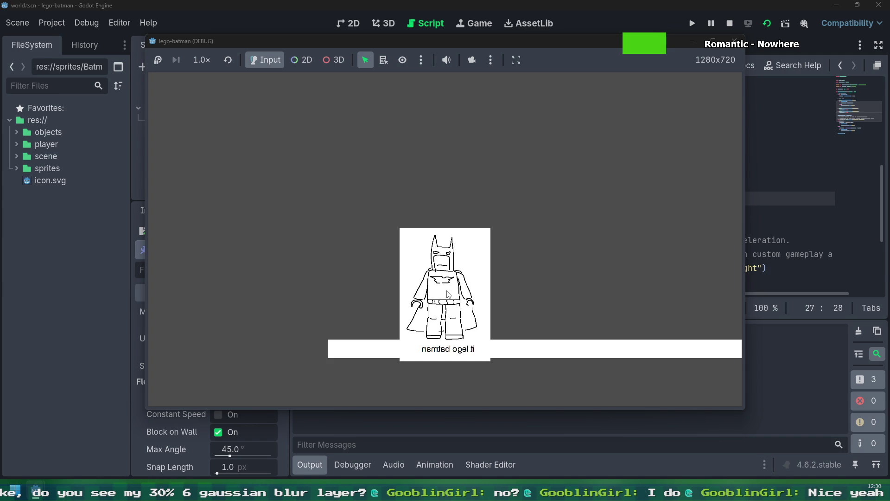
key("Right")
key("Left")
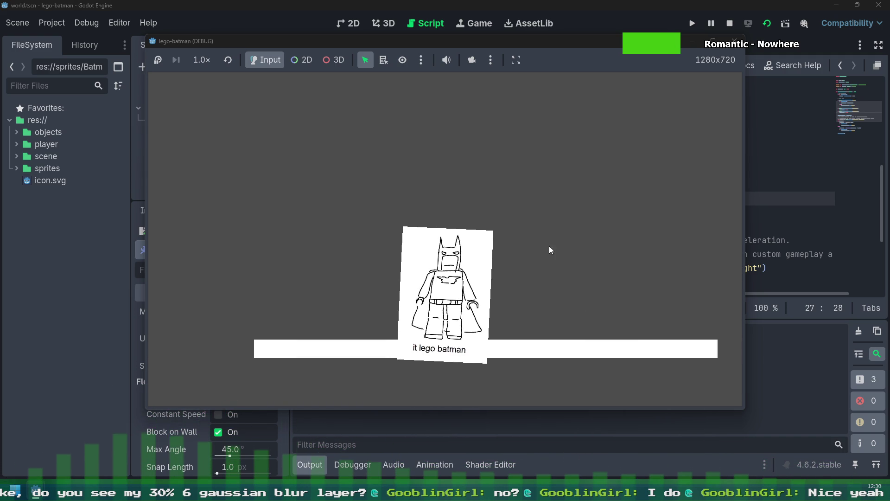
left_click(734, 40)
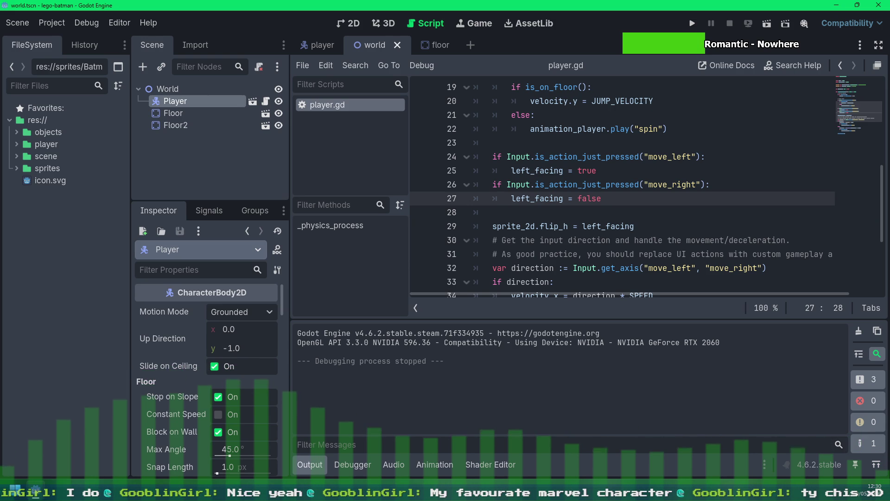
Review the left_facing checks and the jump block to decide where the facing code belongs
left_click(309, 465)
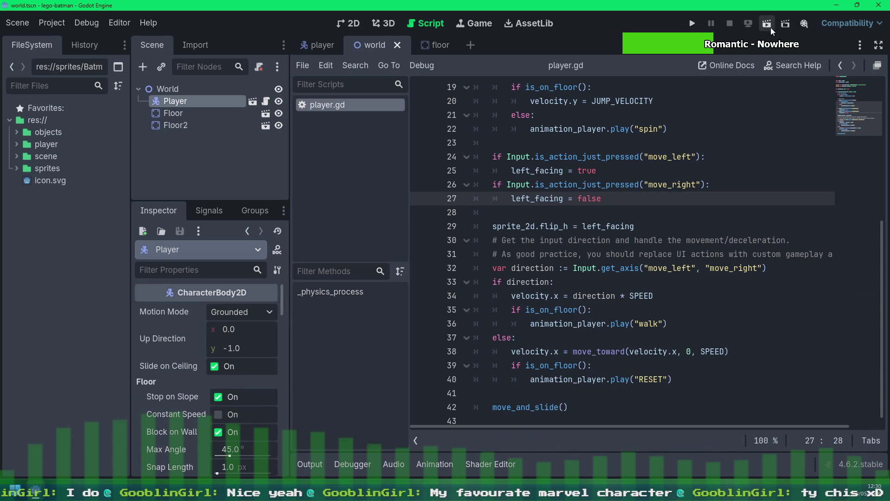
left_click(734, 159)
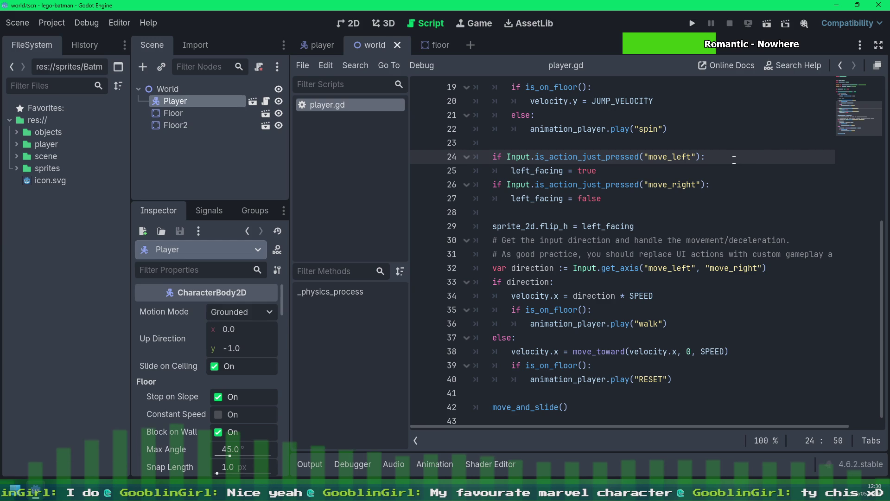
left_click_drag(677, 227, 596, 158)
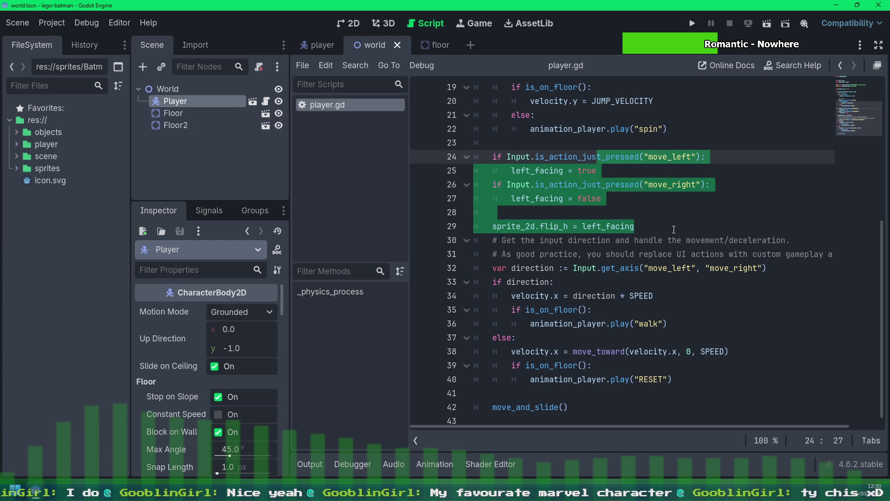
key("Right")
left_click(540, 309)
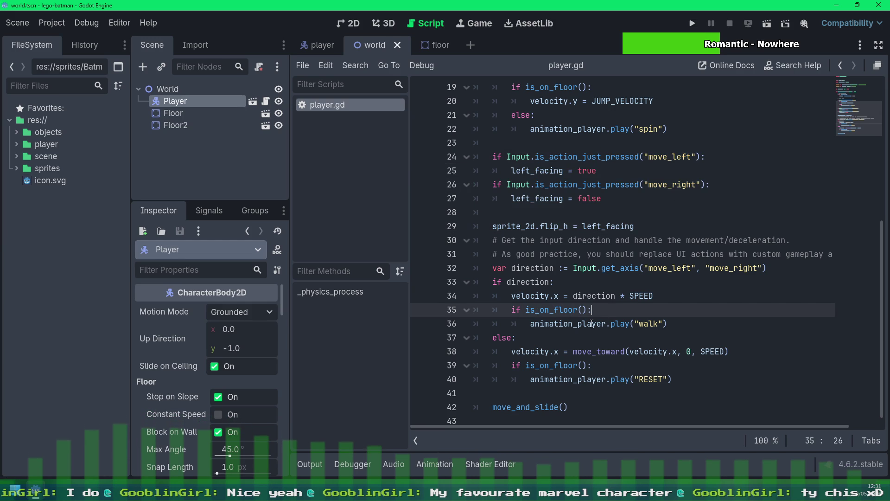
left_click_drag(529, 170, 560, 170)
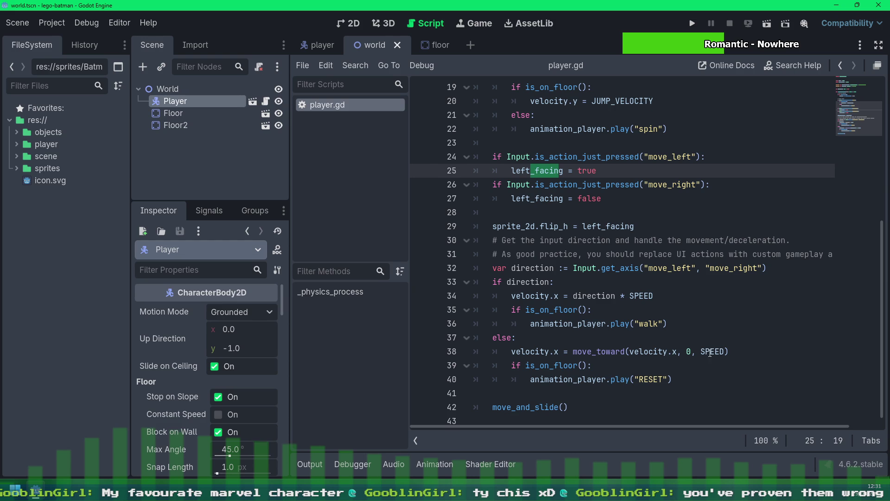
scroll(670, 362, "up", 4)
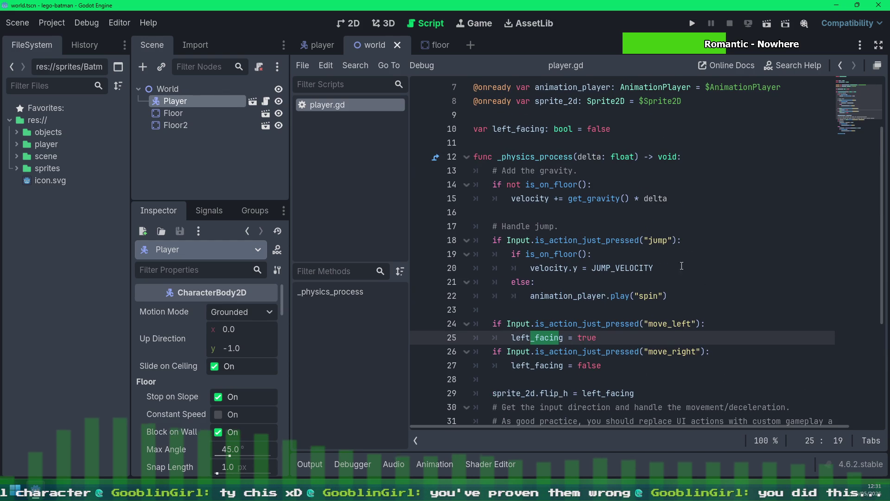
left_click(656, 296)
key("Down")
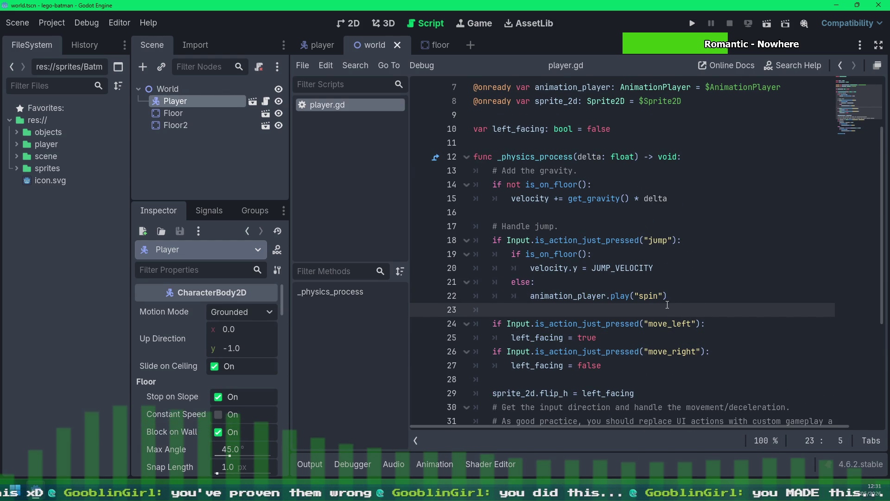
Move the move_left/move_right facing blocks above the jump handling, fix indentation, and save
left_click_drag(494, 325, 493, 379)
key("ctrl+c")
key("BackSpace")
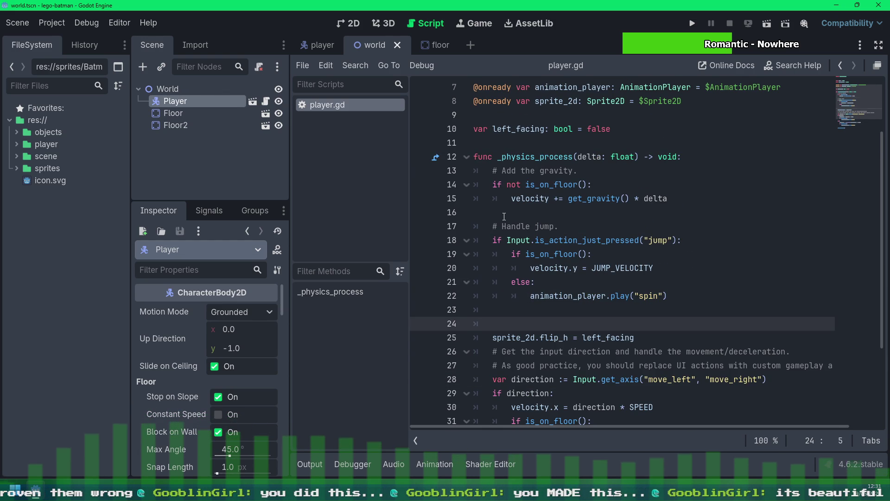
left_click(504, 217)
key("ctrl+v")
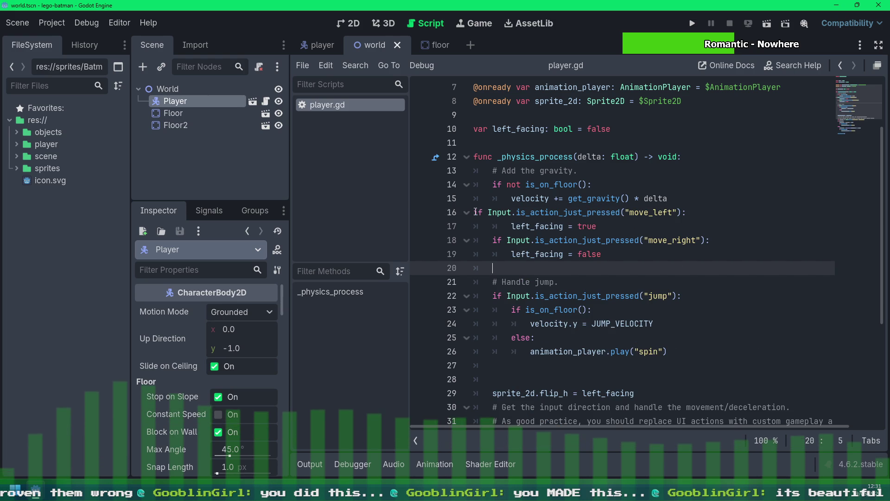
left_click(475, 214)
key("Tab")
left_click(745, 267)
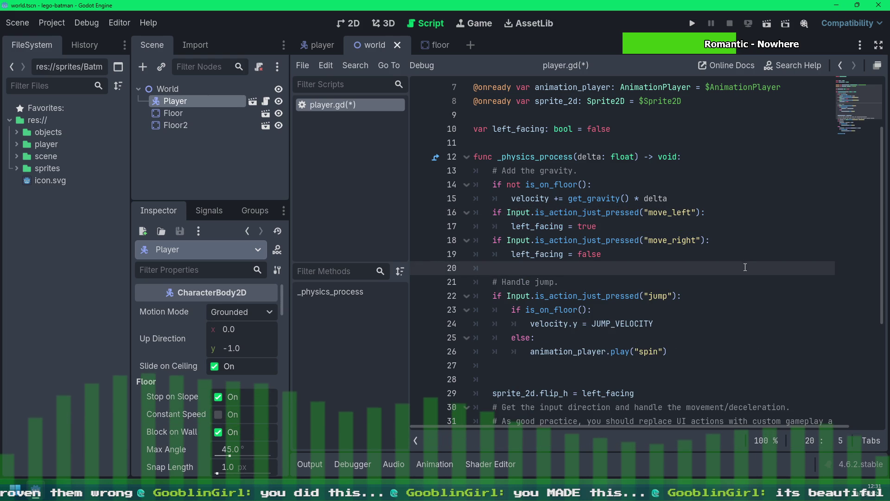
key("ctrl+s")
Add a blank line after the gravity code, save player.gd, and run the game
left_click(683, 200)
key("Return")
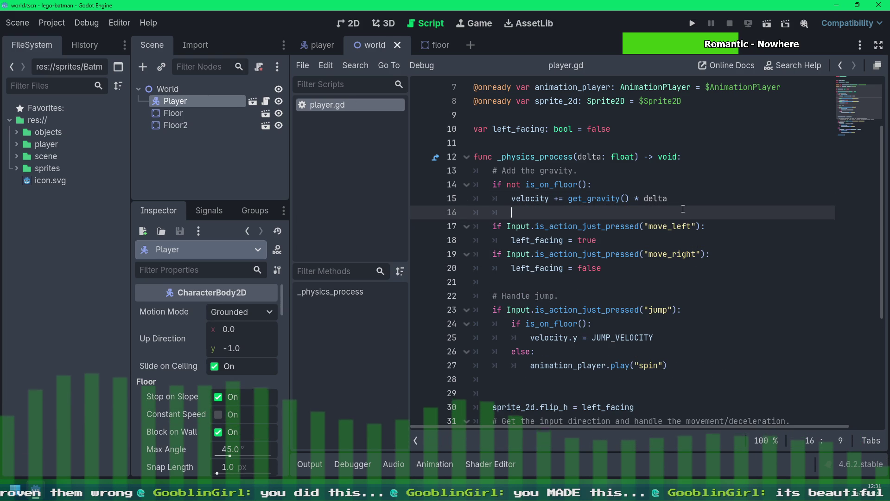
key("BackSpace")
key("ctrl+s")
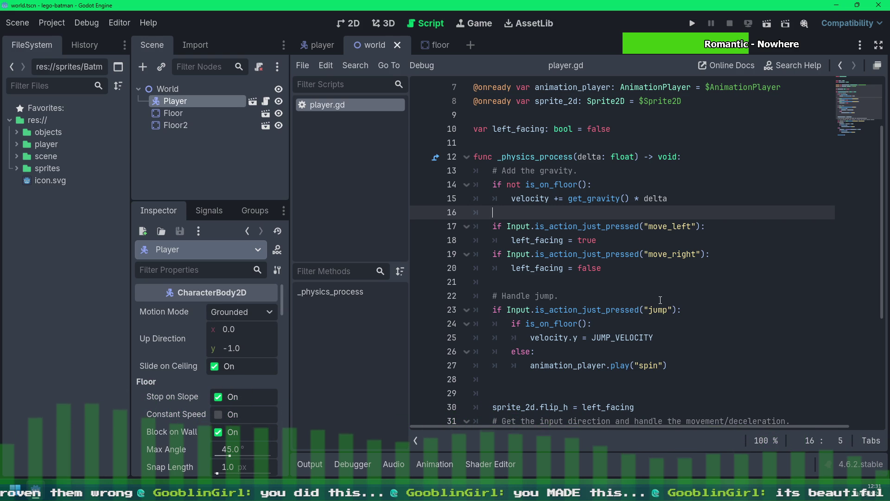
scroll(660, 299, "down", 3)
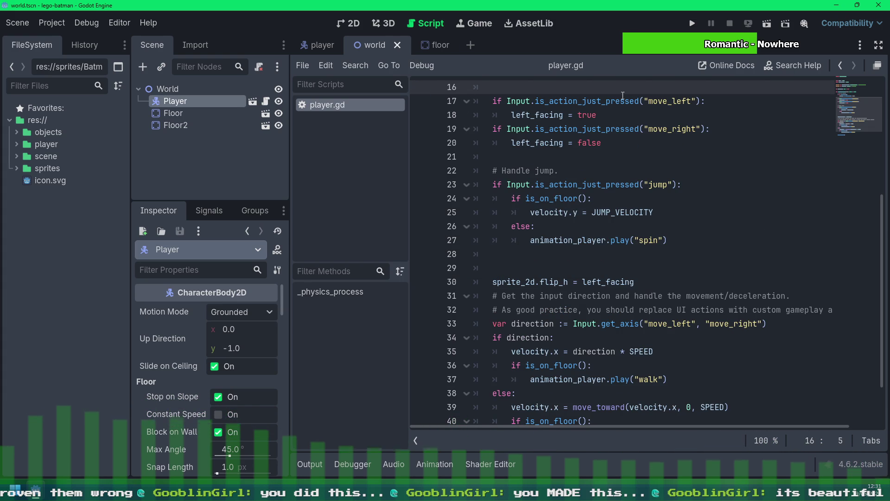
left_click(765, 25)
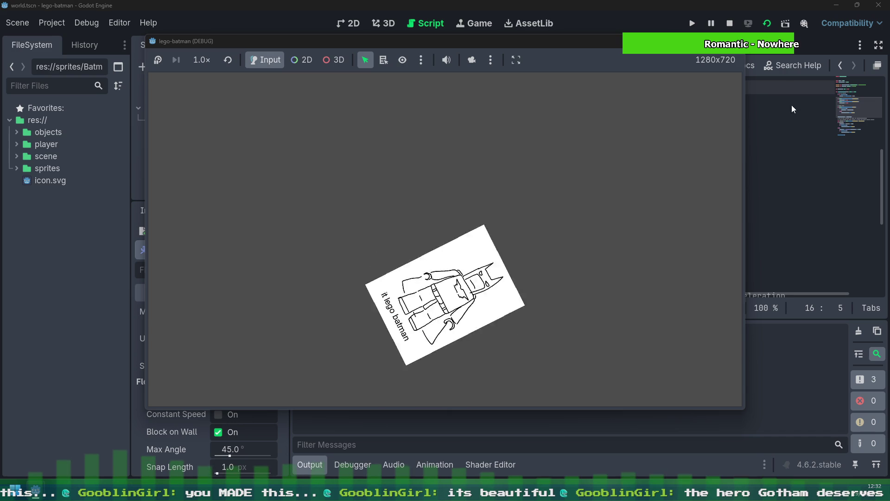
Stop the test run and inspect the direction variable in the movement code
left_click(741, 41)
left_click(704, 225)
scroll(704, 208, "down", 3)
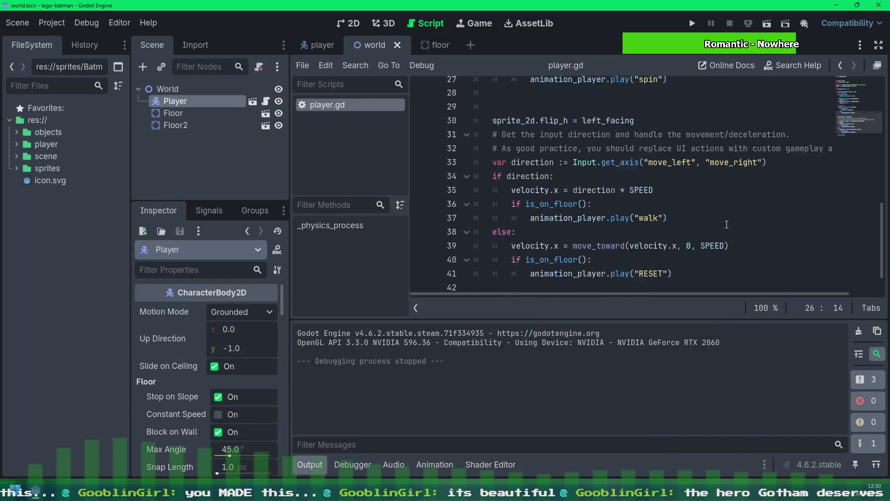
scroll(703, 186, "down", 2)
left_click_drag(515, 144, 737, 128)
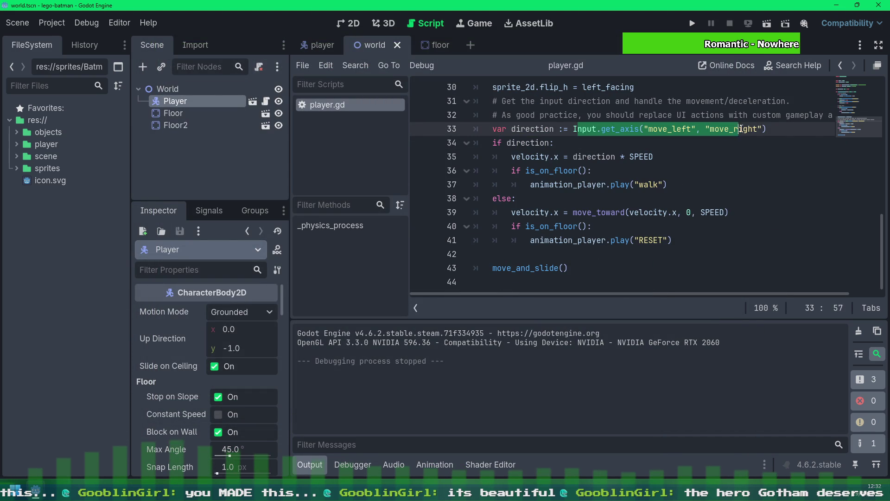
double_click(508, 143)
left_click(594, 157)
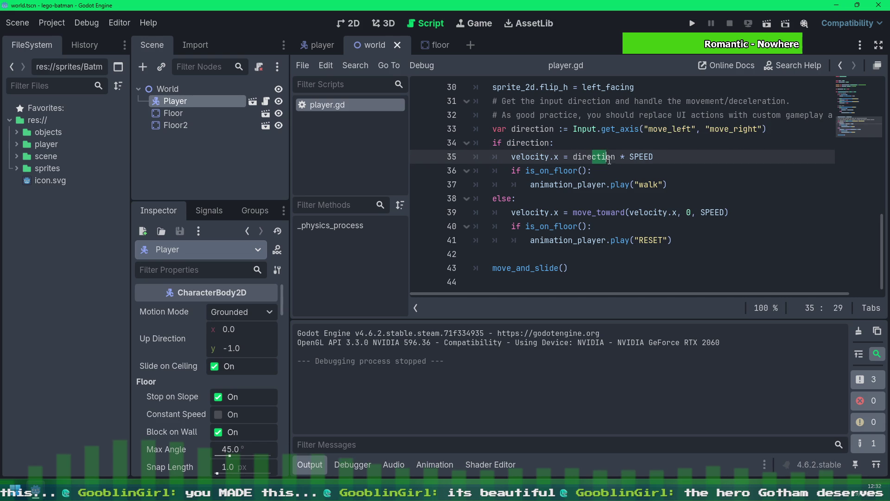